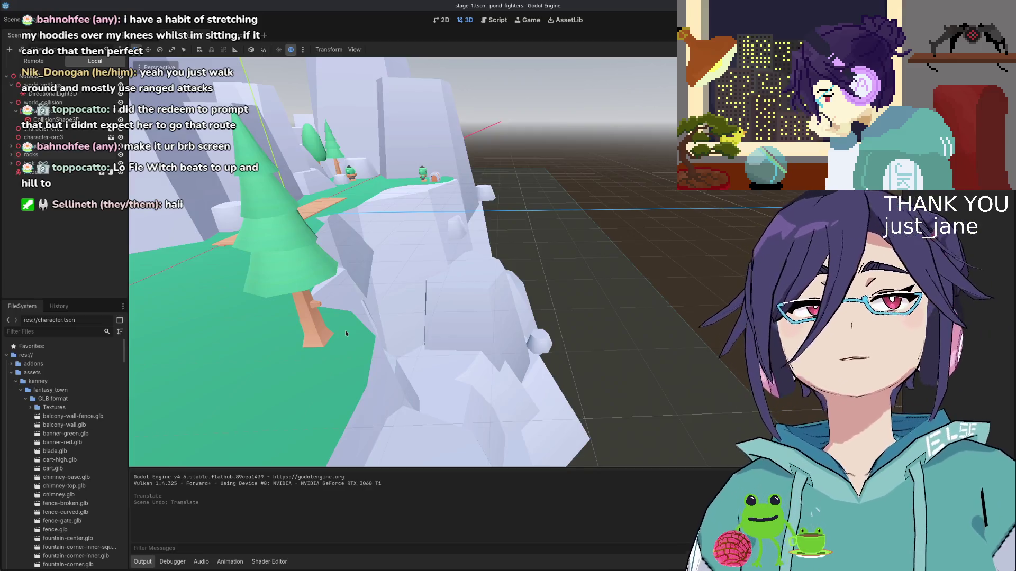
# - Open character.tscn's node_3d.gd movement script at the jump velocity line (line 15)
pyautogui.press('f')
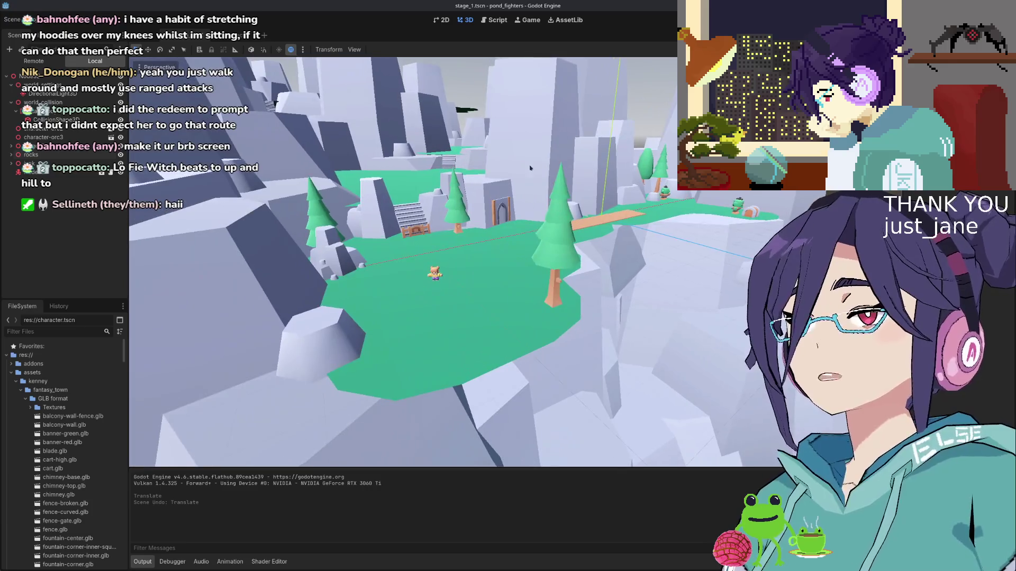
pyautogui.click(233, 35)
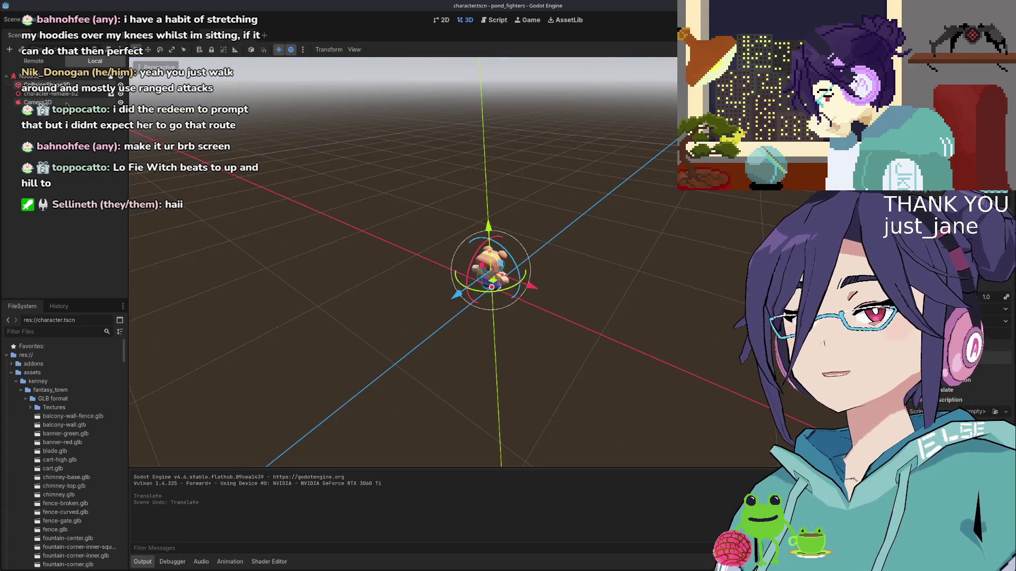
pyautogui.click(110, 77)
pyautogui.click(490, 249)
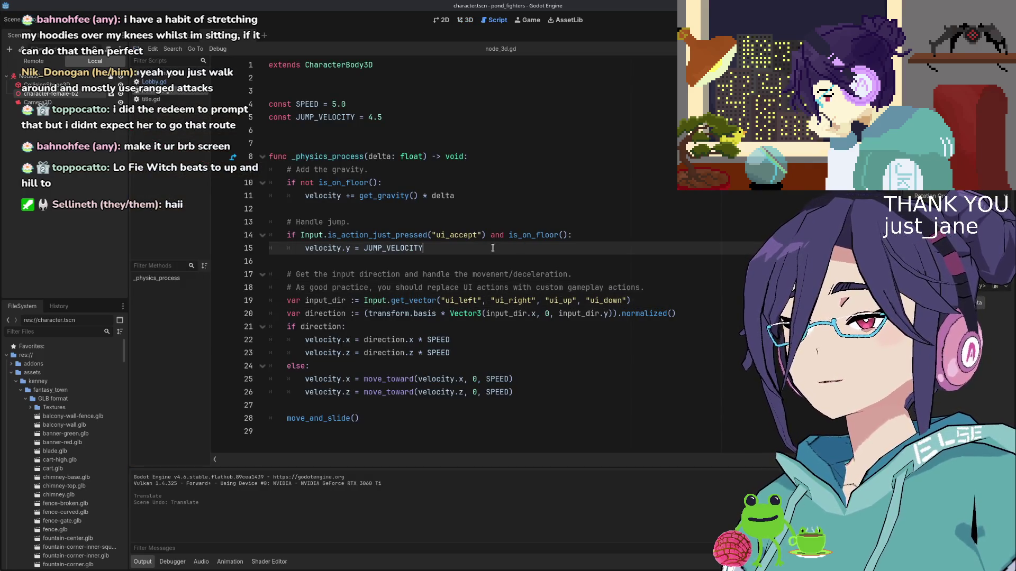
# - Look through the Scene menu, then bring the pond_fighters Drawpile sketch to the front
pyautogui.click(12, 19)
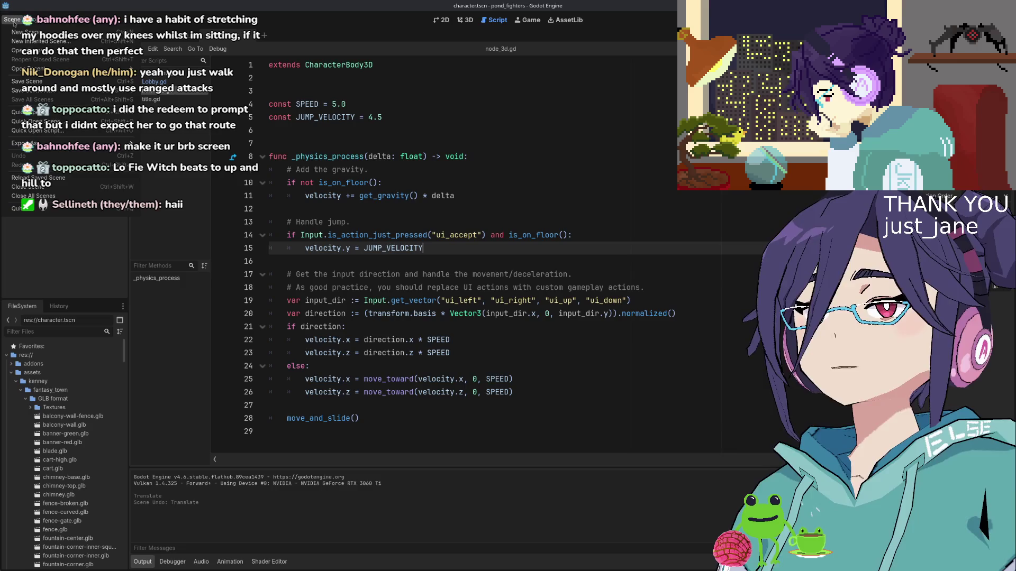
pyautogui.moveTo(33, 19)
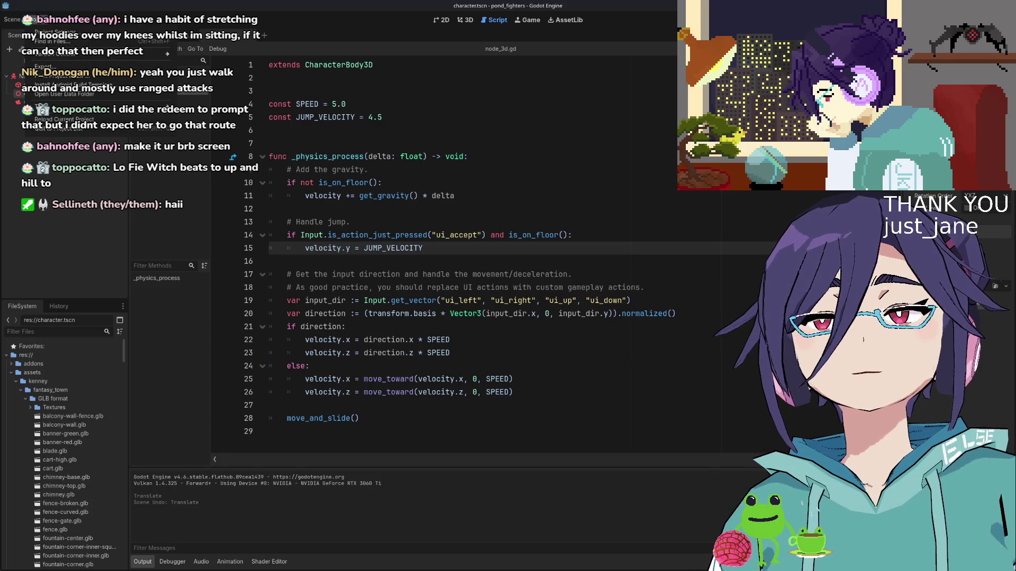
pyautogui.hotkey('alt', 'Tab')
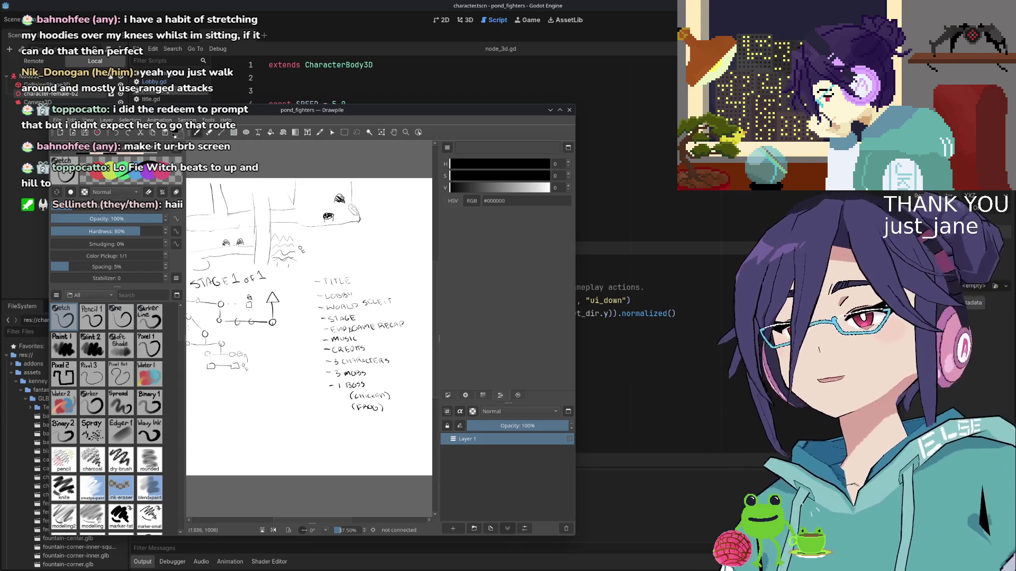
# - Add an empty Layer 2 above the sketch and hide Layer 1
pyautogui.scroll(3, 362, 344)
pyautogui.scroll(-1, 356, 362)
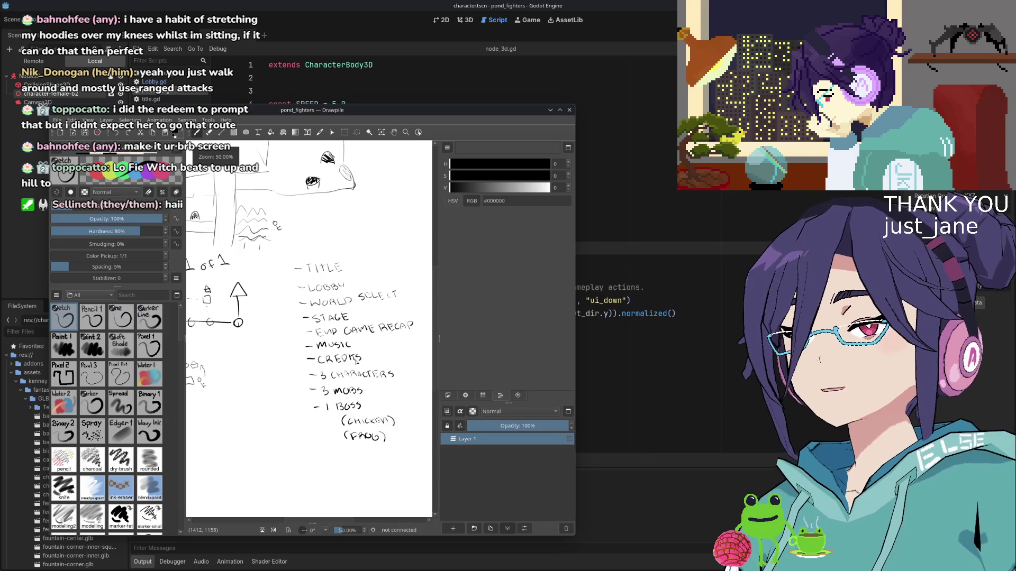
pyautogui.scroll(-1, 356, 363)
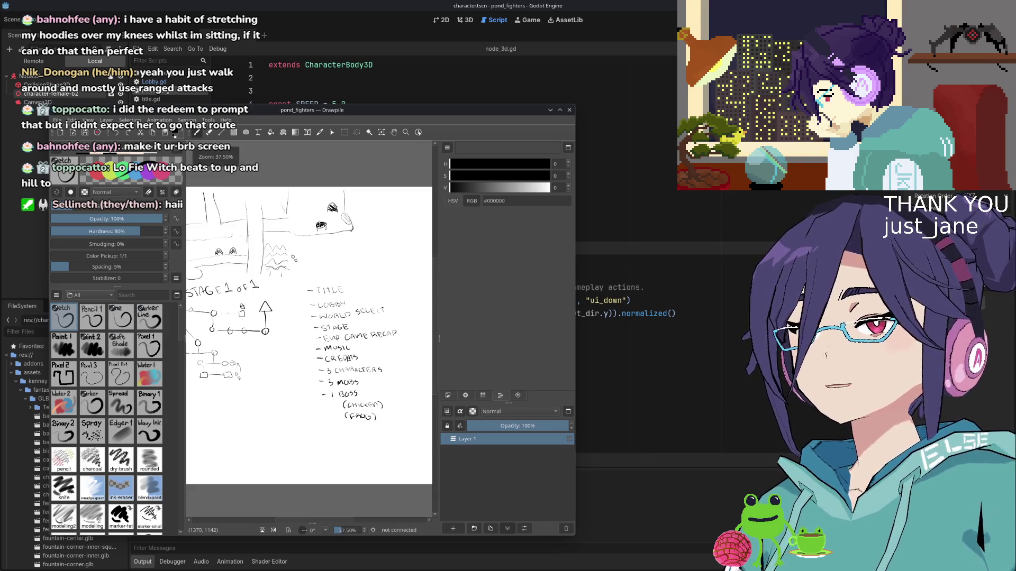
pyautogui.click(460, 455)
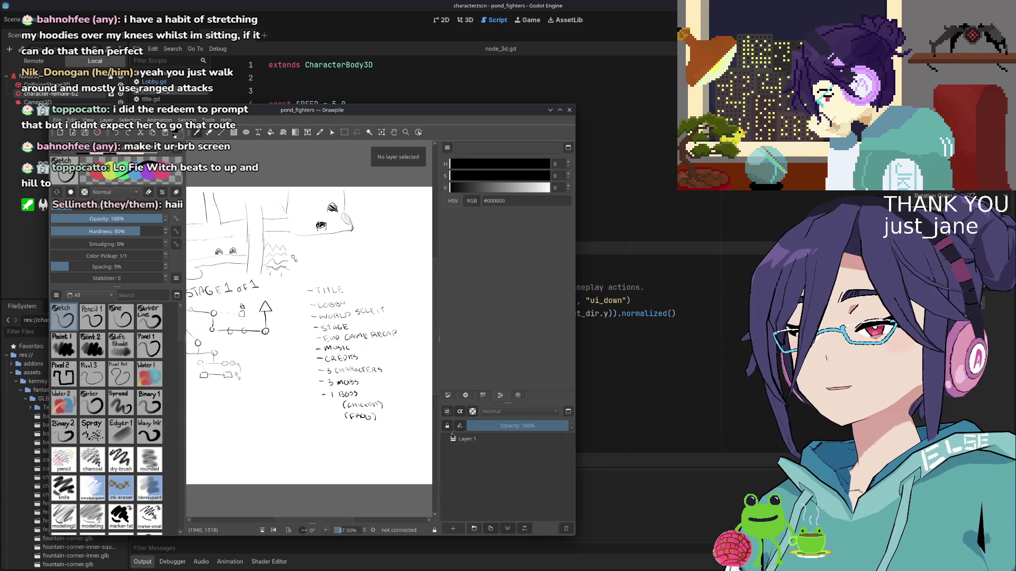
pyautogui.click(460, 525)
pyautogui.click(453, 451)
pyautogui.click(453, 451)
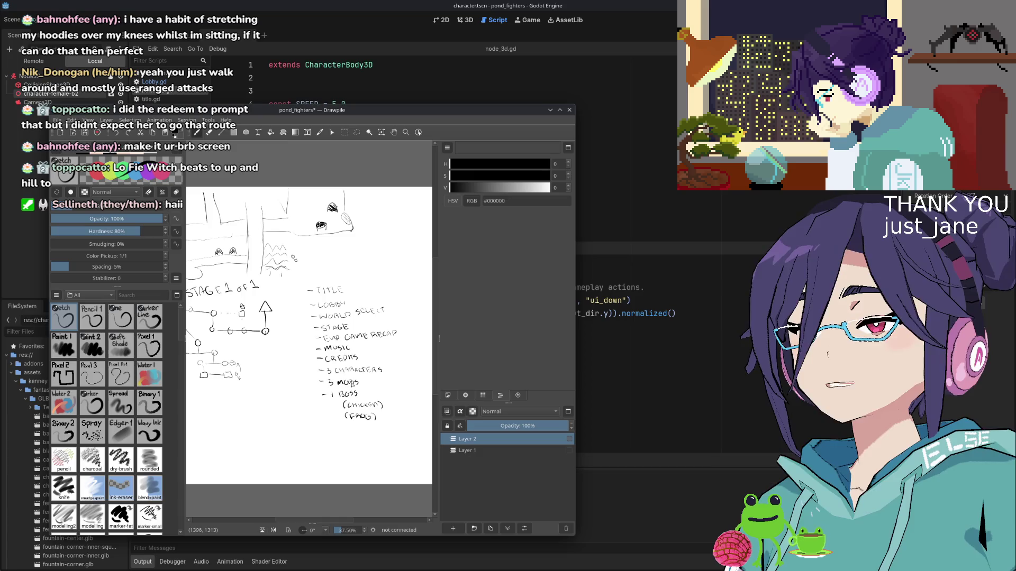
pyautogui.moveTo(420, 113); pyautogui.dragTo(450, 85)
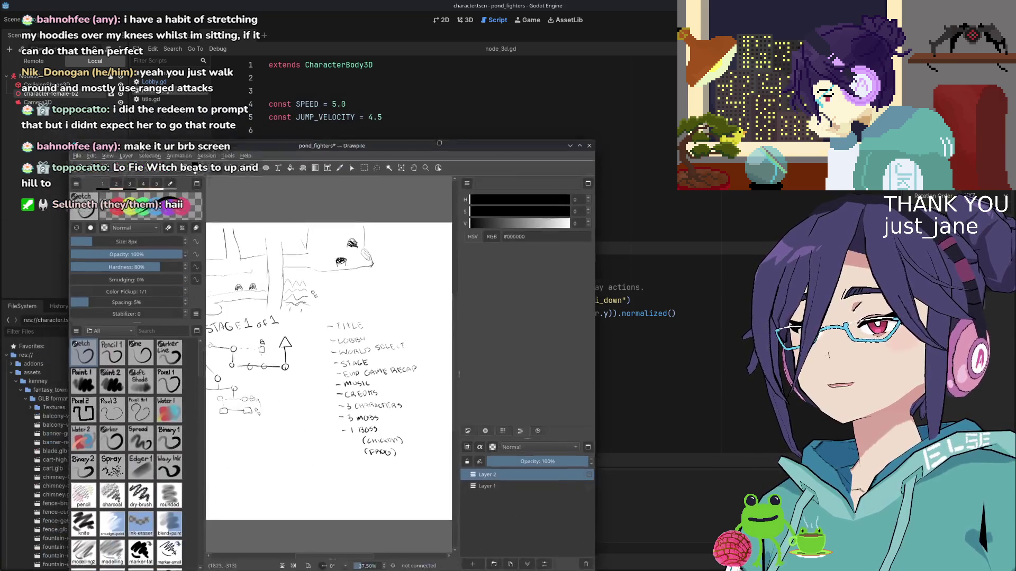
pyautogui.click(484, 425)
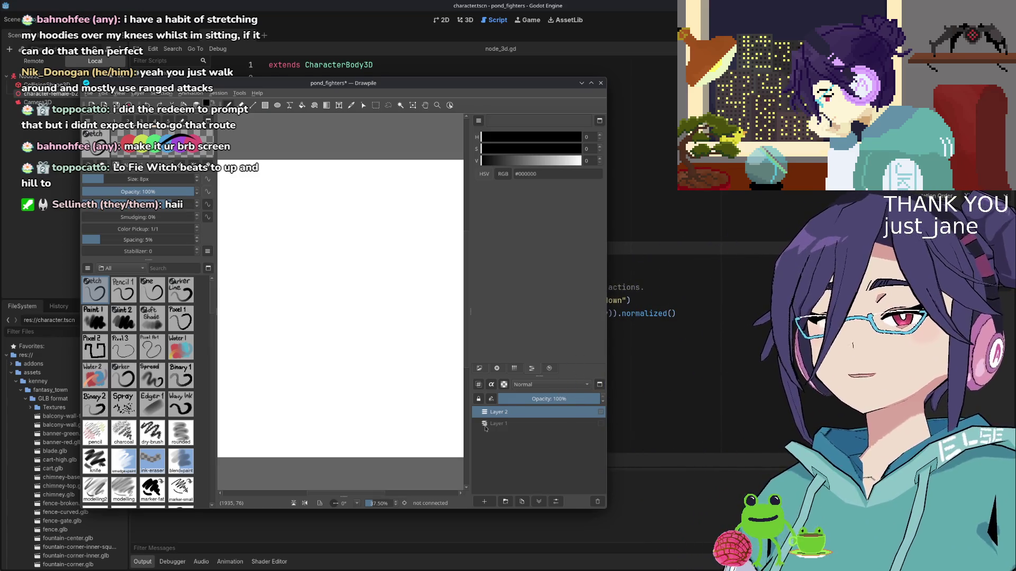
# - Undo two test strokes on the new layer and maximize the Drawpile window
pyautogui.moveTo(343, 359); pyautogui.dragTo(339, 371)
pyautogui.moveTo(326, 297); pyautogui.dragTo(331, 339)
pyautogui.hotkey('ctrl', 'z')
pyautogui.hotkey('ctrl', 'z')
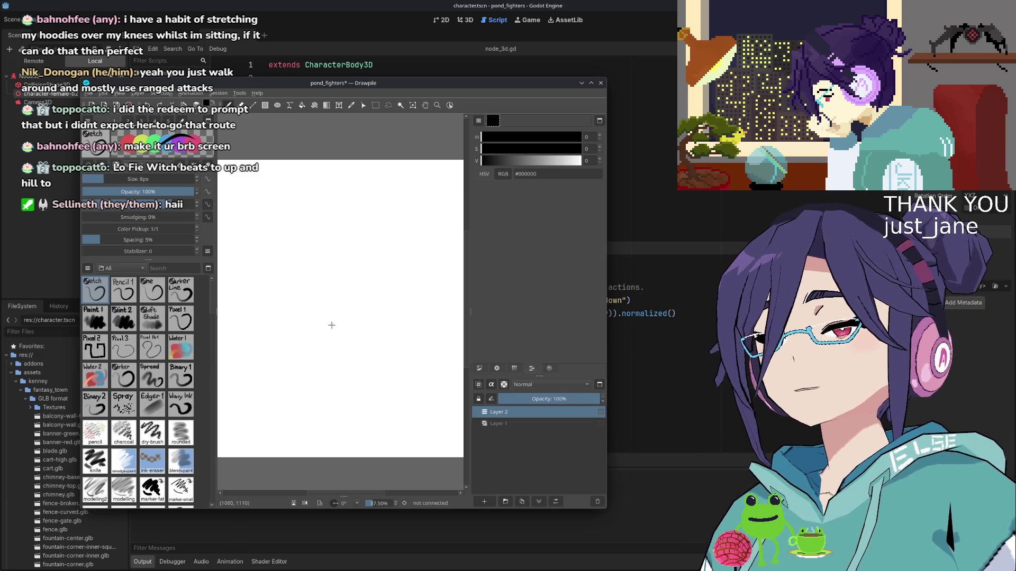
pyautogui.click(591, 83)
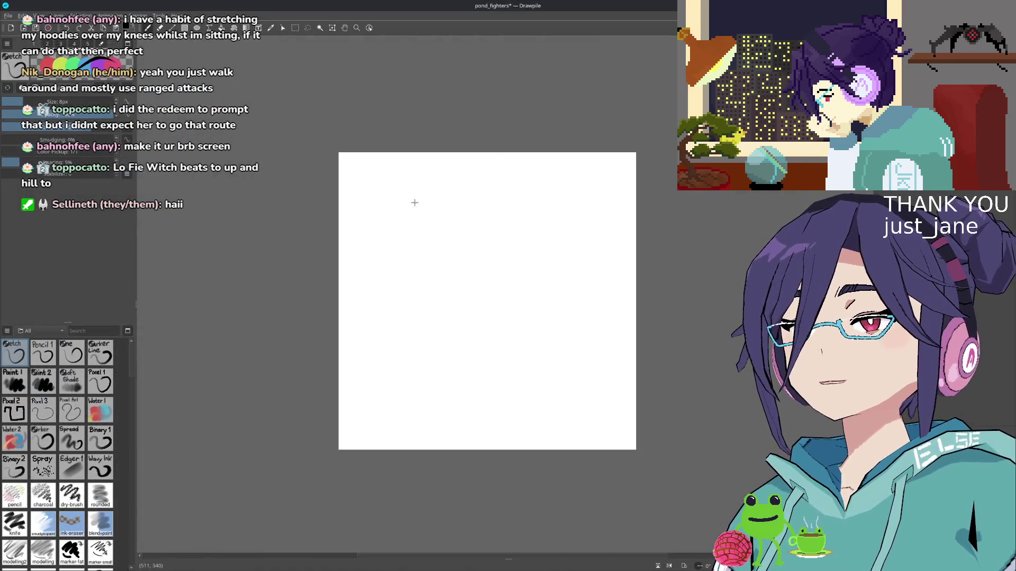
# - Handwrite Move, Attack, Special and Items in a column on the page's left side
pyautogui.scroll(4, 383, 206)
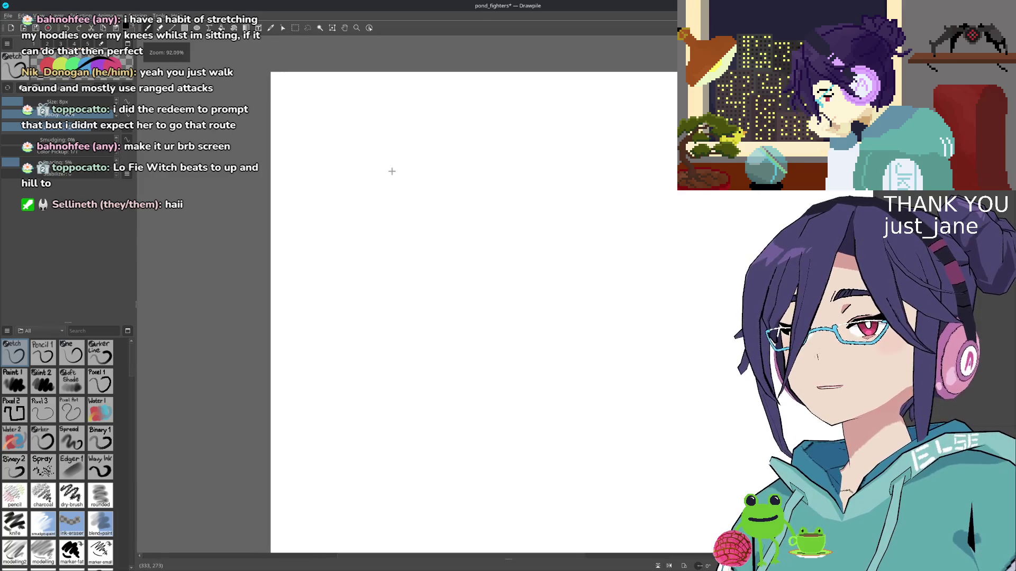
pyautogui.moveTo(418, 198); pyautogui.dragTo(338, 200)
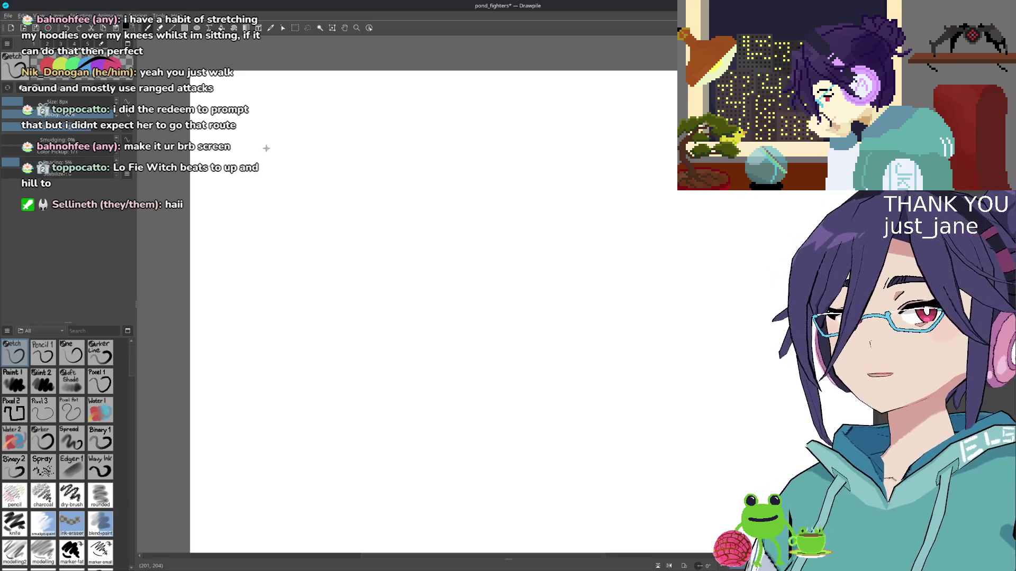
pyautogui.moveTo(245, 120); pyautogui.dragTo(260, 121)
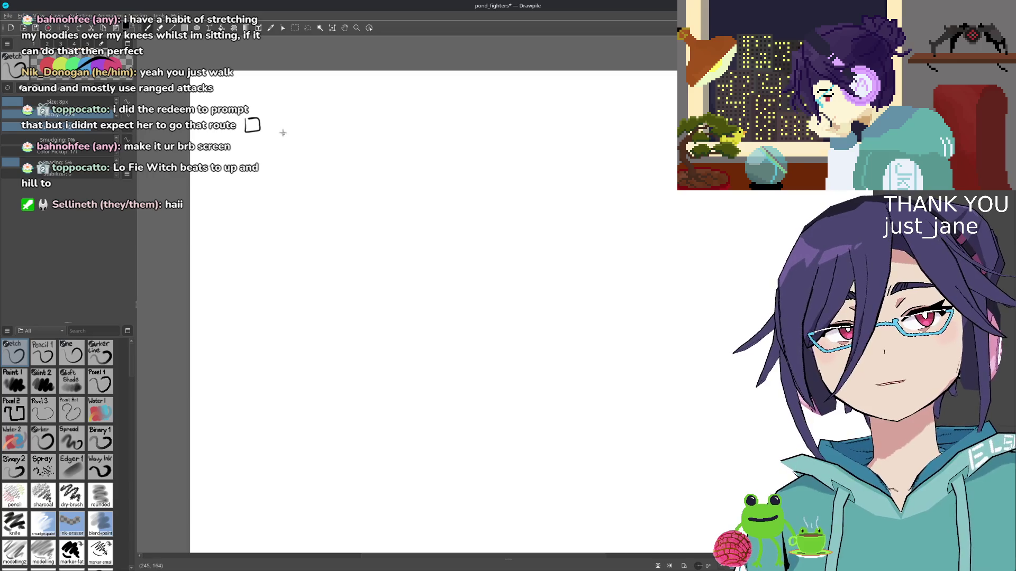
pyautogui.moveTo(278, 141); pyautogui.dragTo(303, 135)
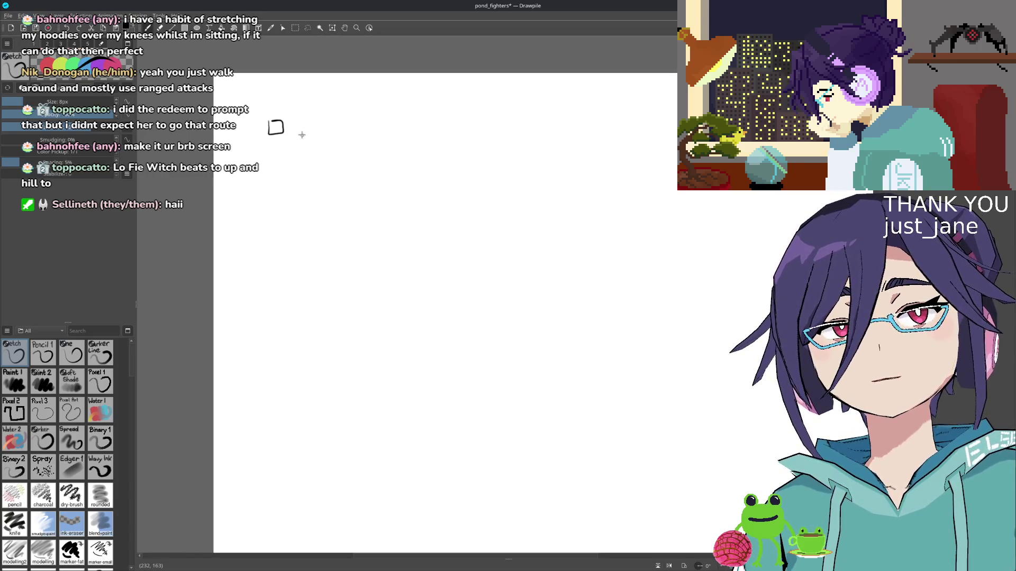
pyautogui.hotkey('ctrl', 'z')
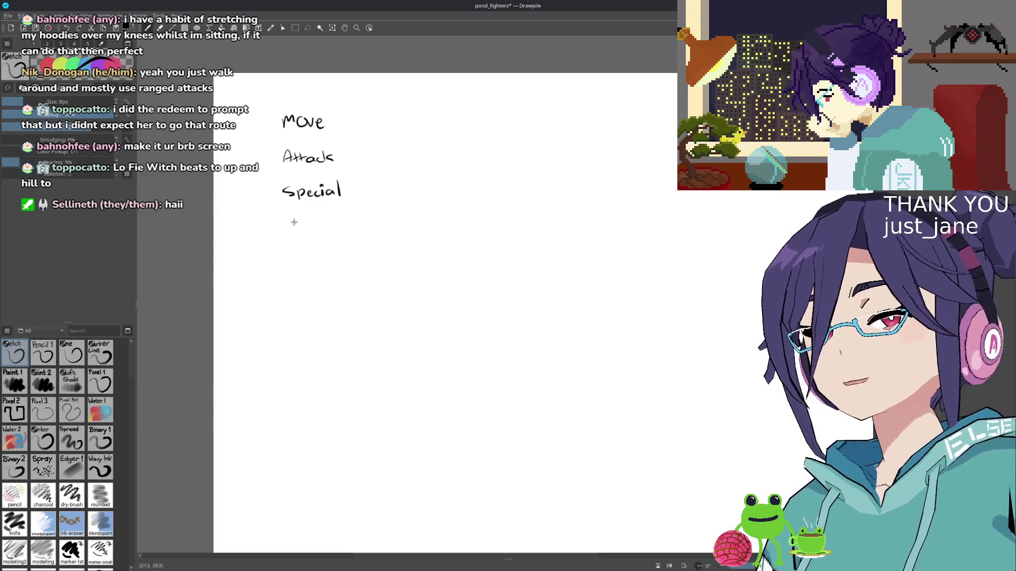
pyautogui.moveTo(288, 220)
pyautogui.mouseDown()
pyautogui.moveTo(288, 230)
pyautogui.moveTo(300, 219)
pyautogui.mouseUp()
pyautogui.moveTo(296, 219)
pyautogui.mouseDown()
pyautogui.moveTo(296, 231)
pyautogui.moveTo(311, 230)
pyautogui.mouseUp()
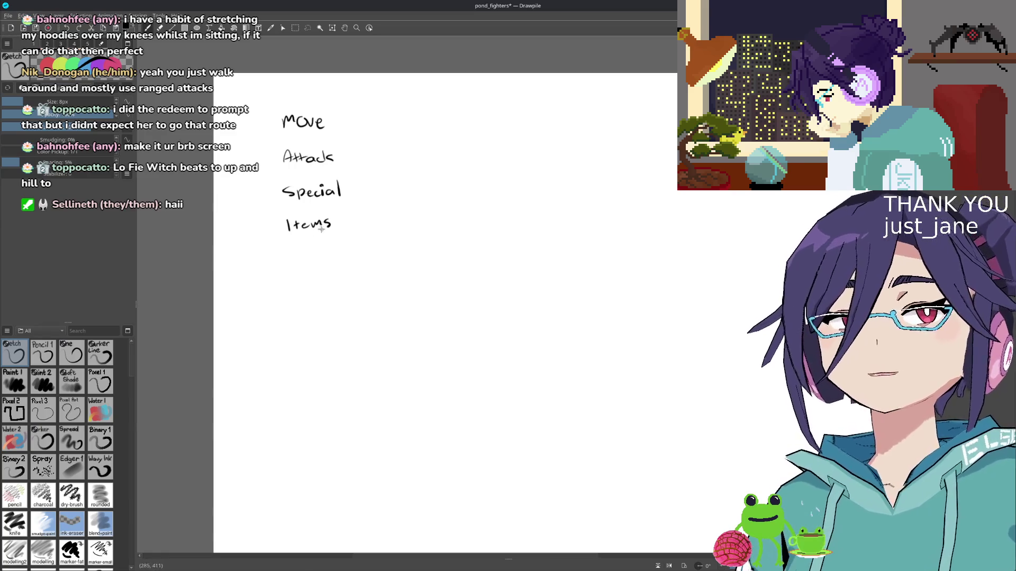
pyautogui.hscroll(1, 336, 231)
pyautogui.hscroll(1, 336, 231)
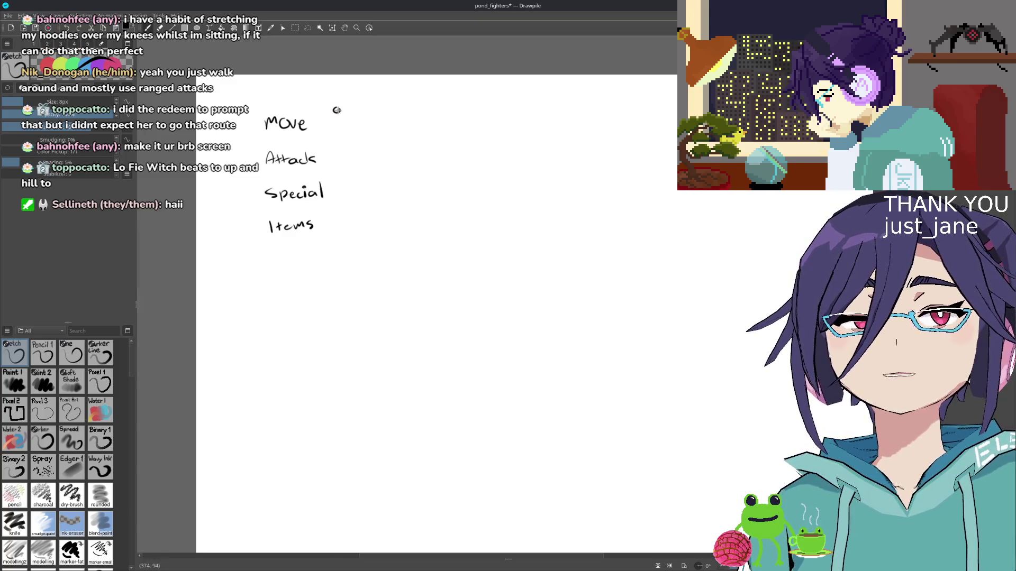
# - Sketch a joystick symbol beside Move and button circles beside Attack and Special
pyautogui.moveTo(335, 114); pyautogui.dragTo(338, 118)
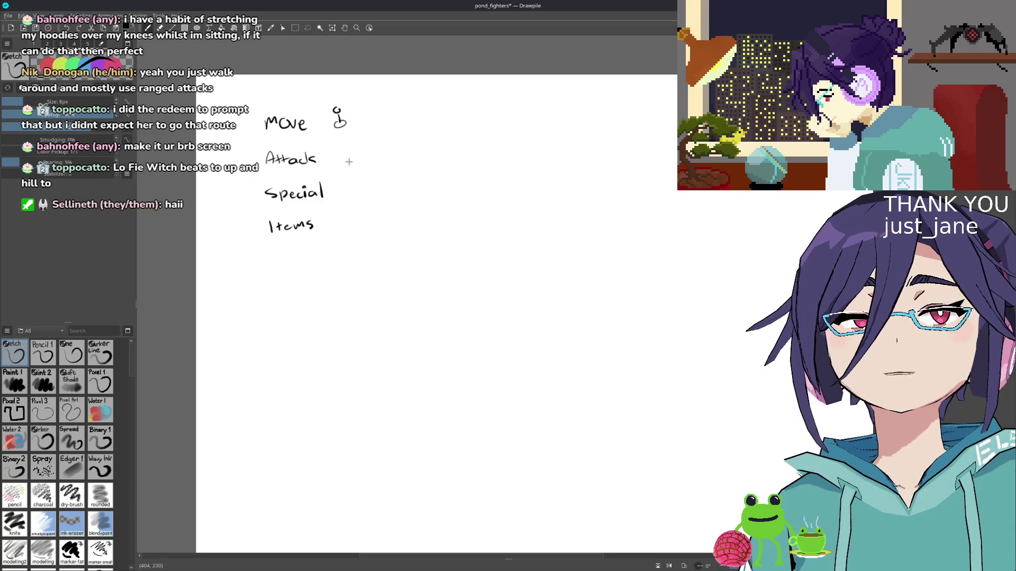
pyautogui.moveTo(345, 155); pyautogui.dragTo(354, 187)
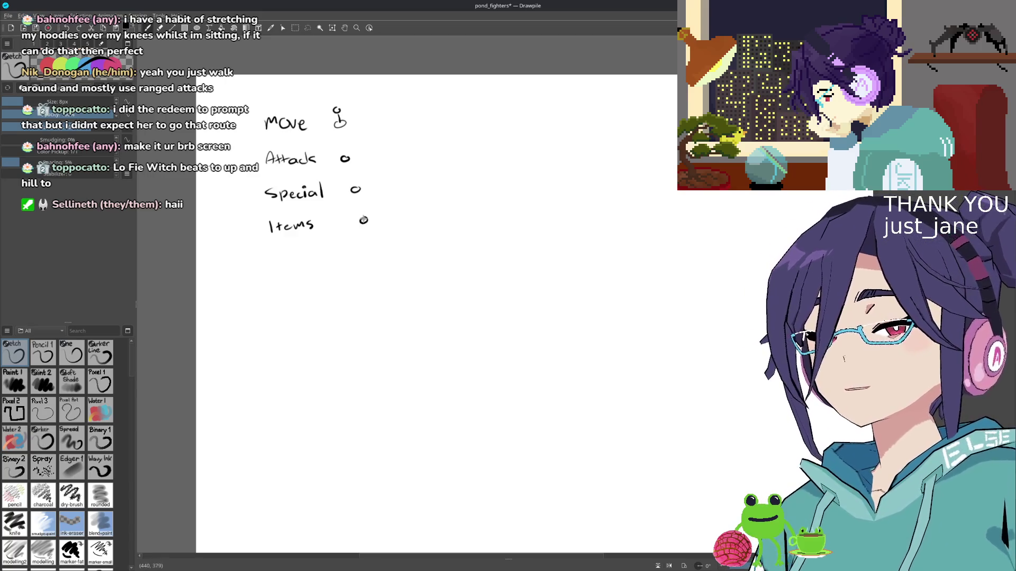
pyautogui.moveTo(295, 243); pyautogui.dragTo(312, 221)
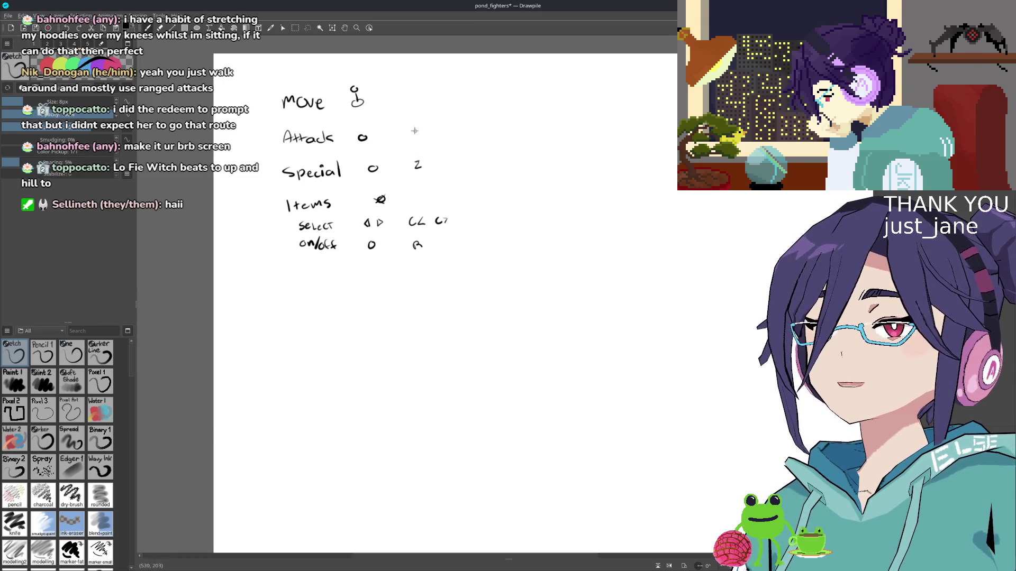
# - Add the letter A beside Attack, TURBO under Special, and Sprint left of Special
pyautogui.moveTo(412, 133); pyautogui.dragTo(417, 136)
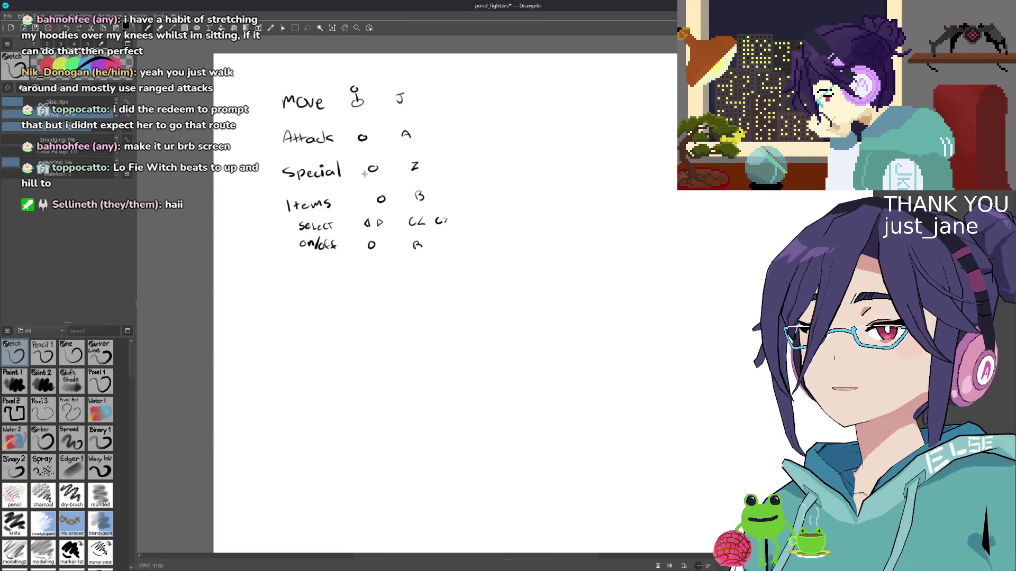
pyautogui.moveTo(303, 187); pyautogui.dragTo(314, 185)
pyautogui.moveTo(318, 182); pyautogui.dragTo(318, 183)
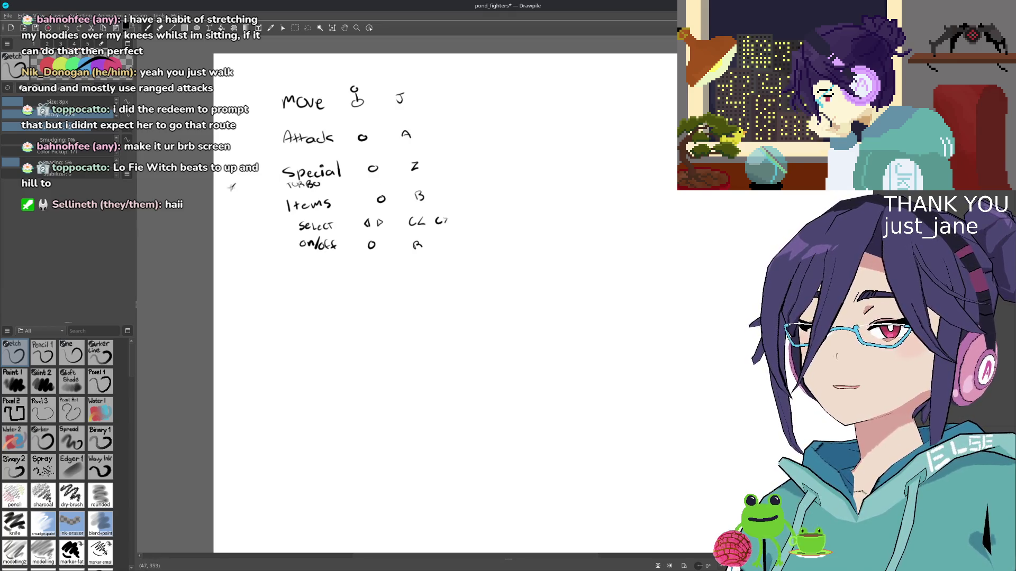
pyautogui.moveTo(253, 188); pyautogui.dragTo(264, 181)
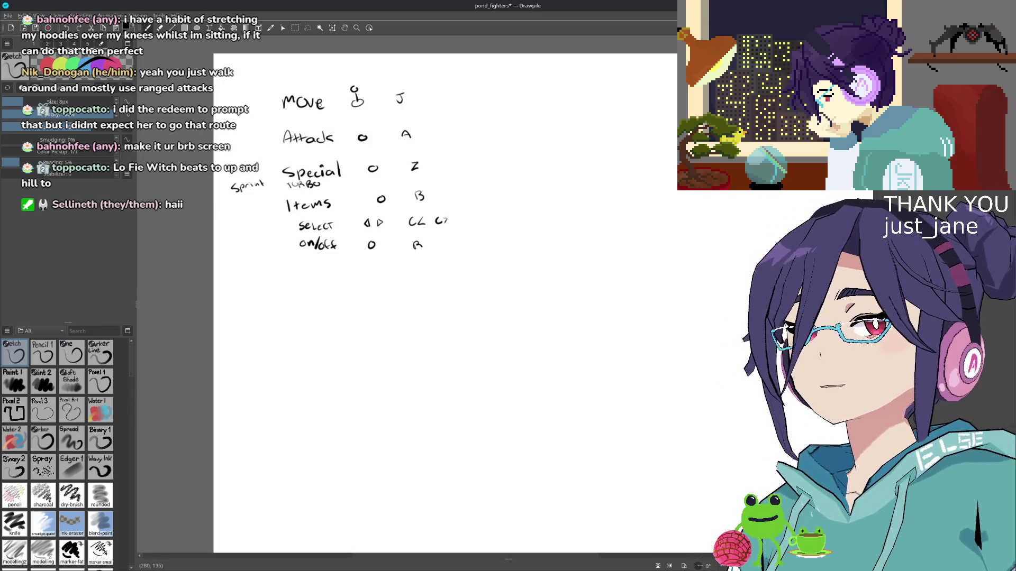
# - Start a new action name right of the table, then undo the partial word
pyautogui.hscroll(3, 441, 157)
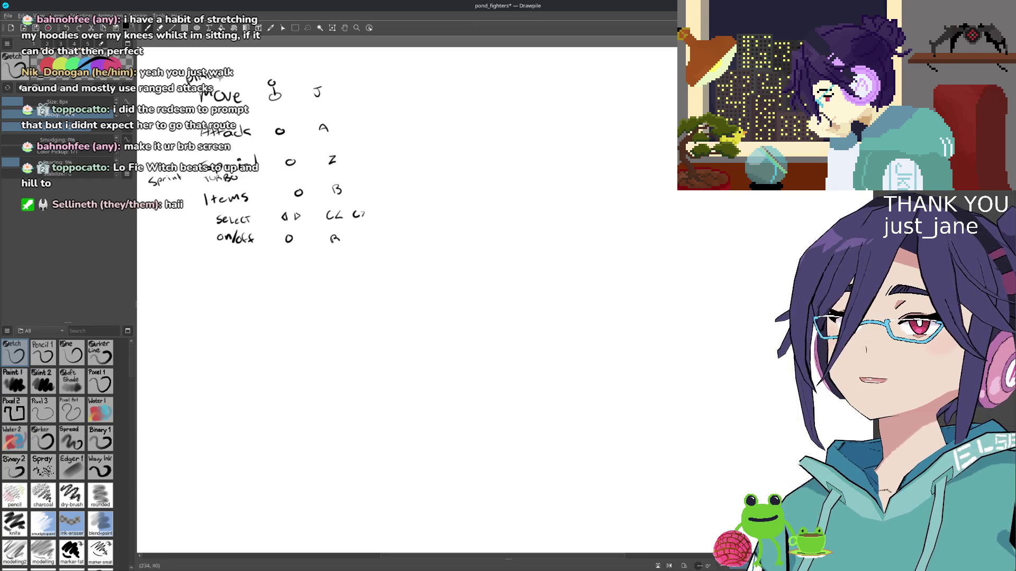
pyautogui.moveTo(232, 79); pyautogui.dragTo(243, 78)
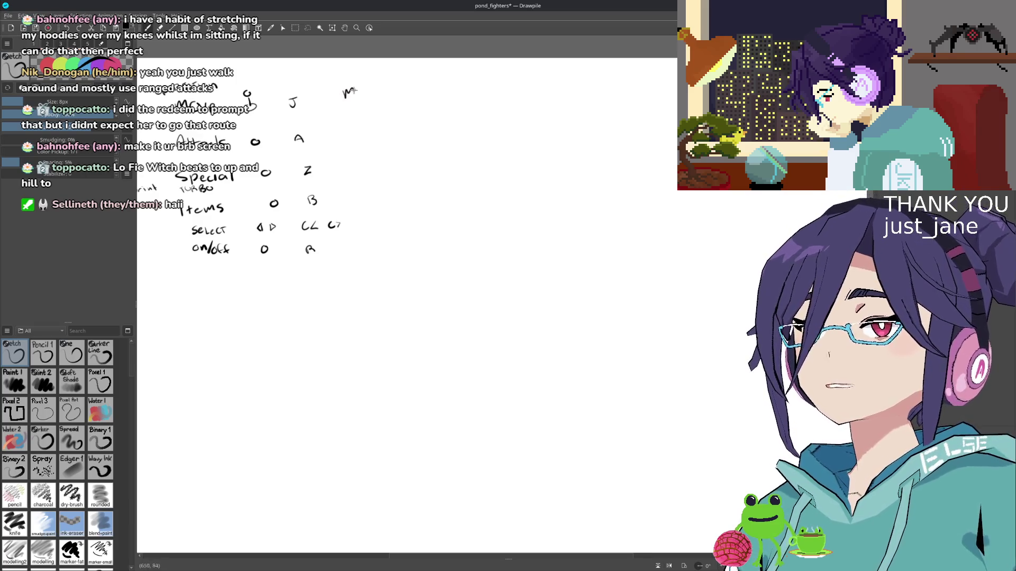
pyautogui.hotkey('ctrl', 'z')
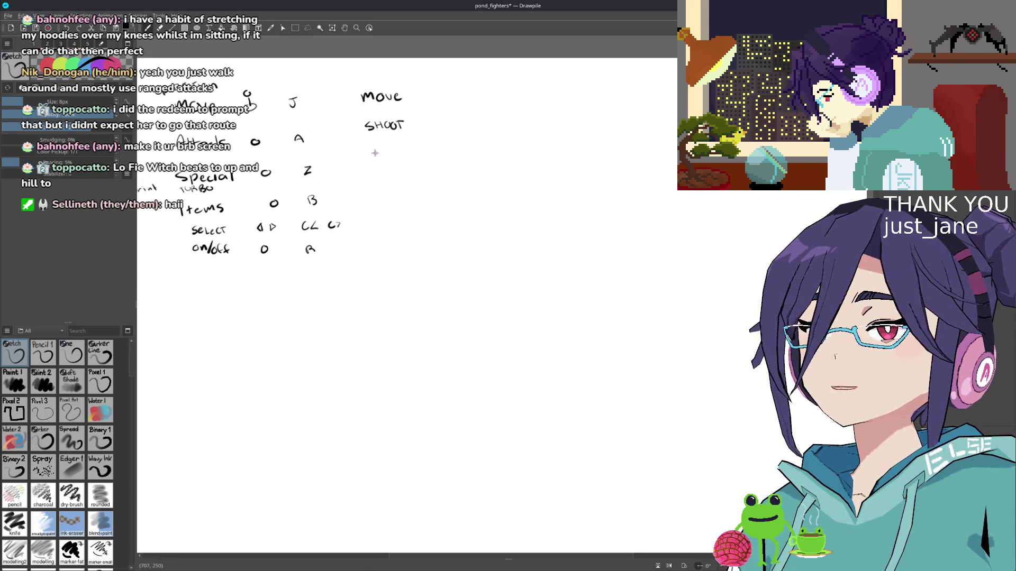
# - Write SPECIAL and SPRINT below SHOOT in the right-hand column
pyautogui.moveTo(375, 151); pyautogui.dragTo(415, 157)
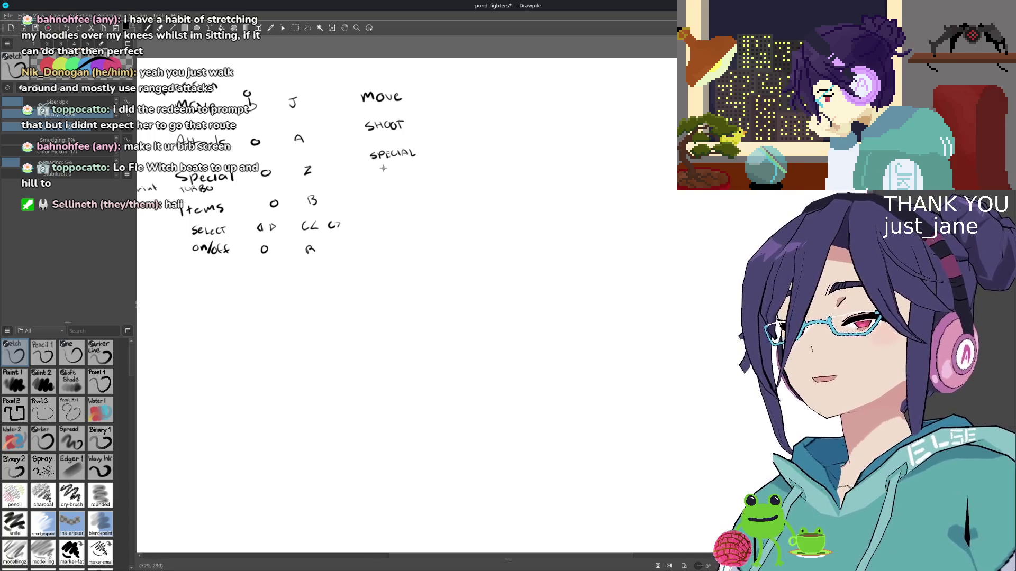
pyautogui.moveTo(371, 178)
pyautogui.mouseDown()
pyautogui.moveTo(393, 175)
pyautogui.moveTo(384, 181)
pyautogui.mouseUp()
pyautogui.hotkey('ctrl', 'z')
pyautogui.hotkey('ctrl', 'z')
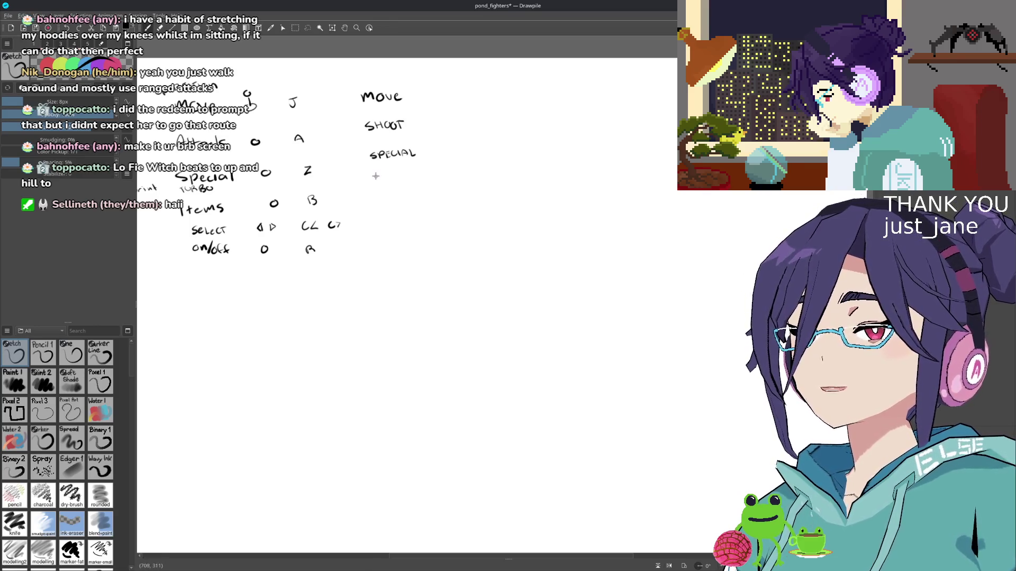
pyautogui.moveTo(378, 176)
pyautogui.mouseDown()
pyautogui.moveTo(373, 183)
pyautogui.moveTo(400, 182)
pyautogui.mouseUp()
pyautogui.moveTo(402, 181); pyautogui.dragTo(415, 172)
pyautogui.moveTo(412, 173); pyautogui.dragTo(413, 181)
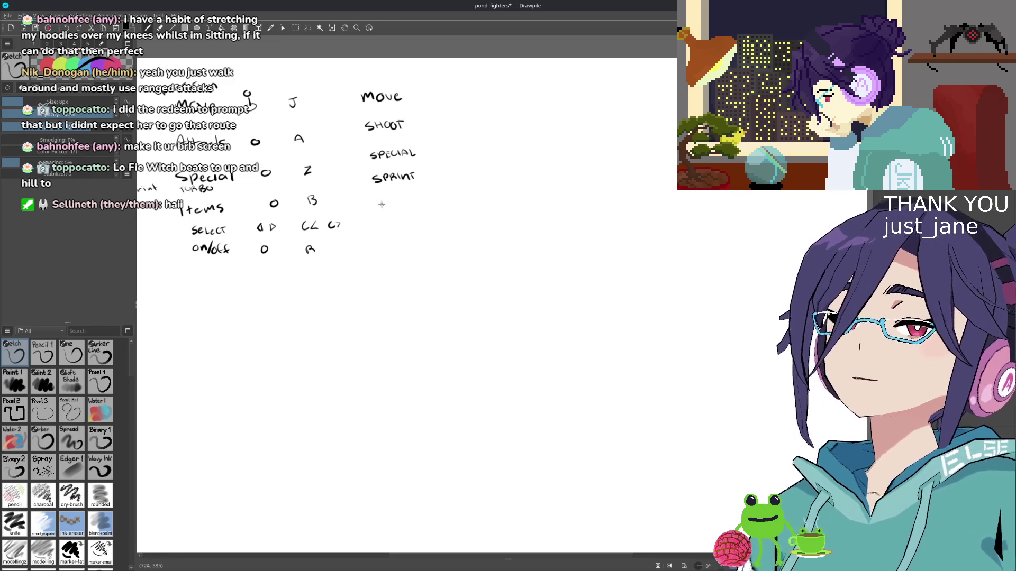
# - Strike through Special in the first column, redrawing the line slightly lower
pyautogui.moveTo(381, 201)
pyautogui.mouseDown()
pyautogui.moveTo(409, 204)
pyautogui.moveTo(439, 233)
pyautogui.moveTo(492, 185)
pyautogui.mouseUp()
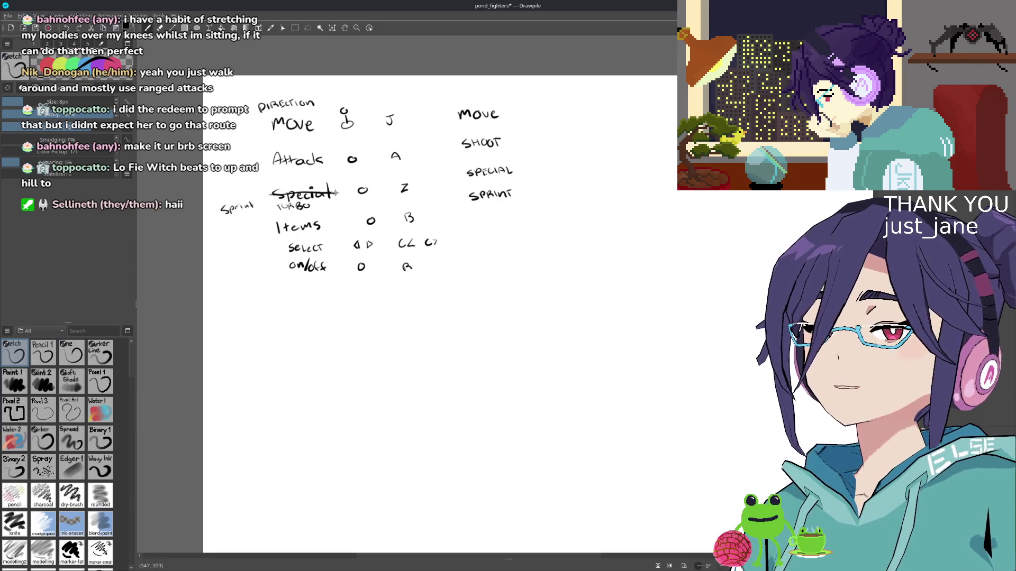
pyautogui.moveTo(267, 193); pyautogui.dragTo(337, 190)
pyautogui.hotkey('ctrl', 'z')
pyautogui.hotkey('ctrl', 'z')
pyautogui.moveTo(267, 196)
pyautogui.mouseDown()
pyautogui.moveTo(338, 194)
pyautogui.moveTo(266, 230)
pyautogui.mouseUp()
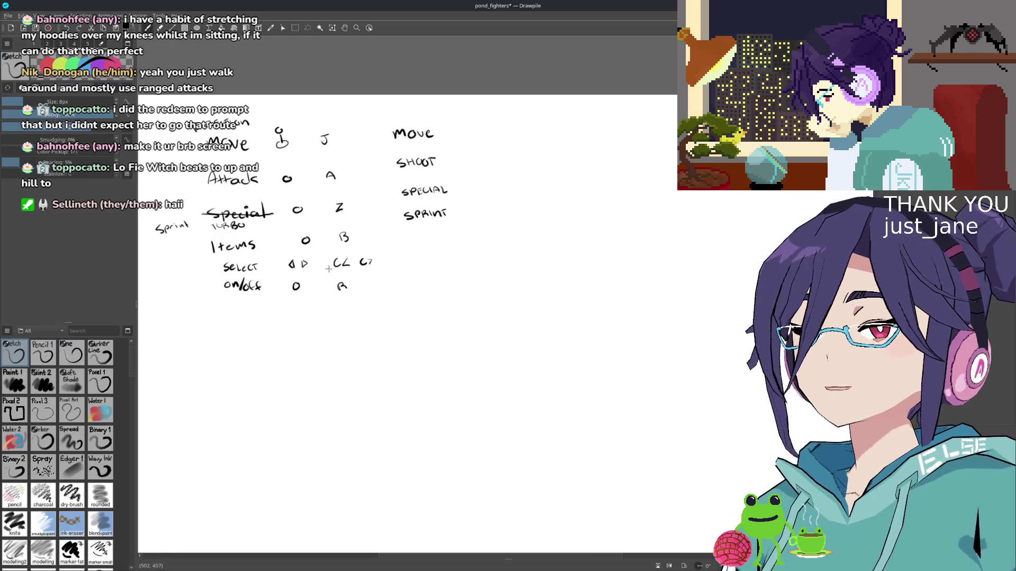
pyautogui.moveTo(409, 238); pyautogui.dragTo(397, 213)
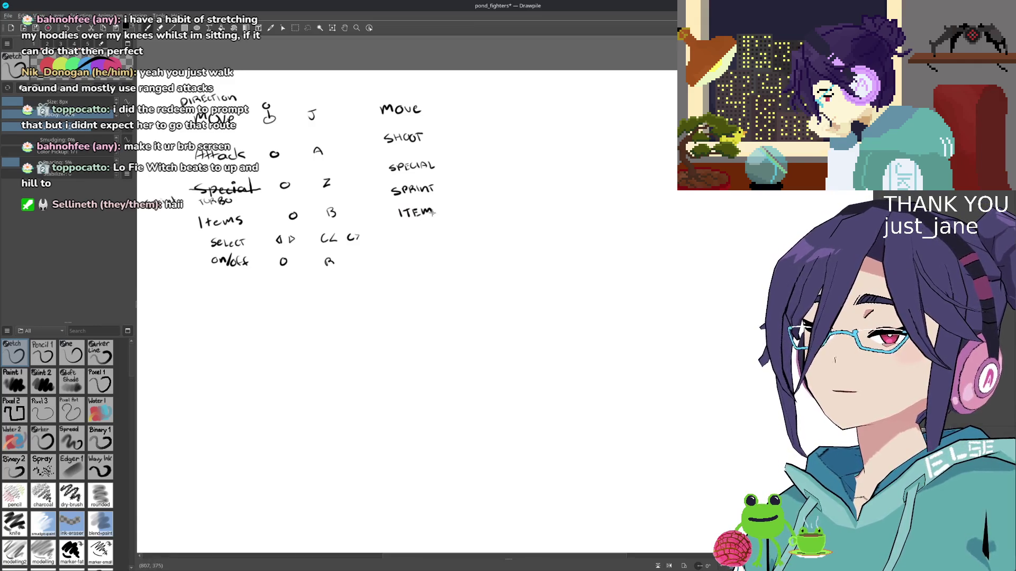
pyautogui.moveTo(431, 212); pyautogui.dragTo(411, 204)
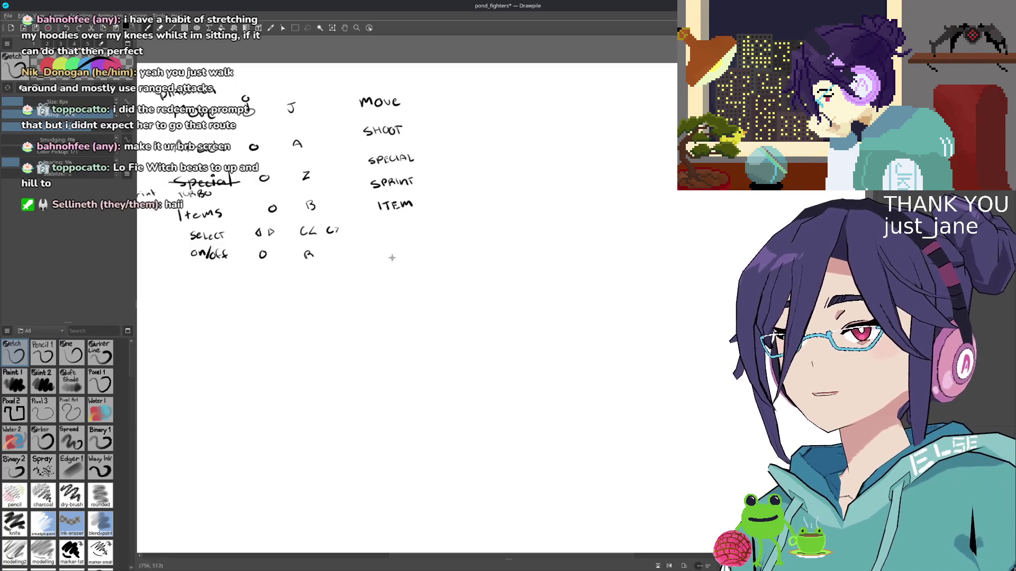
pyautogui.moveTo(339, 272); pyautogui.dragTo(390, 245)
pyautogui.hscroll(-2, 324, 279)
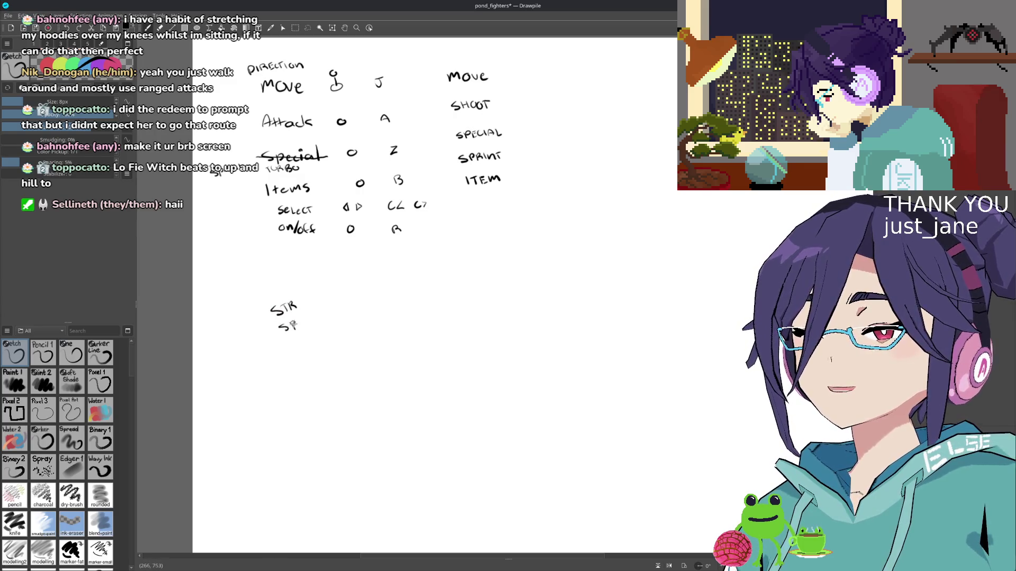
# - Write SPD, MAG, DEF/ARM, LVL and name under STR, redoing misshapen letters
pyautogui.hotkey('ctrl', 'z')
pyautogui.hotkey('ctrl', 'z')
pyautogui.hotkey('ctrl', 'z')
pyautogui.moveTo(283, 324)
pyautogui.mouseDown()
pyautogui.moveTo(276, 332)
pyautogui.moveTo(294, 334)
pyautogui.mouseUp()
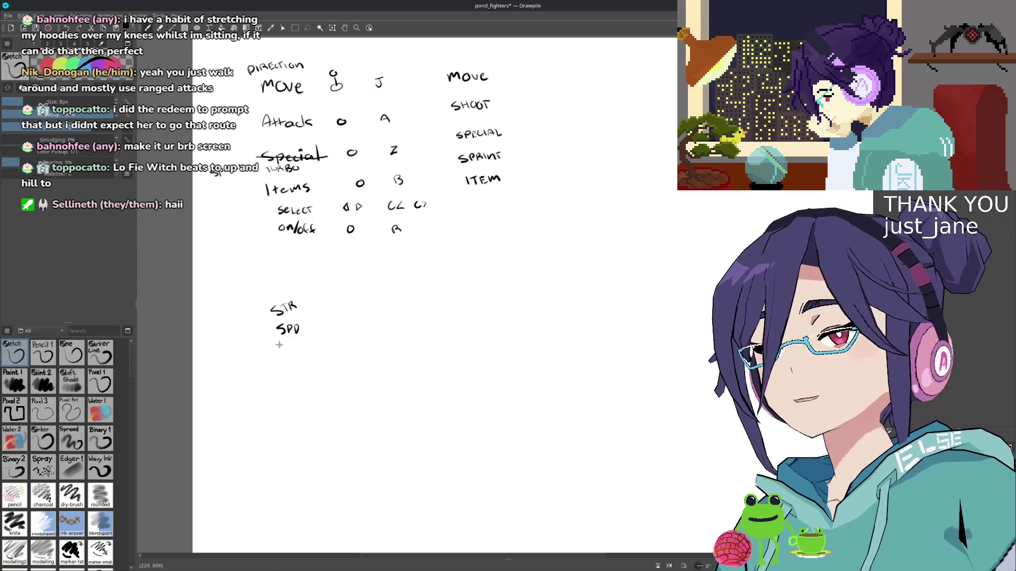
pyautogui.moveTo(280, 350); pyautogui.dragTo(288, 350)
pyautogui.moveTo(289, 350); pyautogui.dragTo(303, 345)
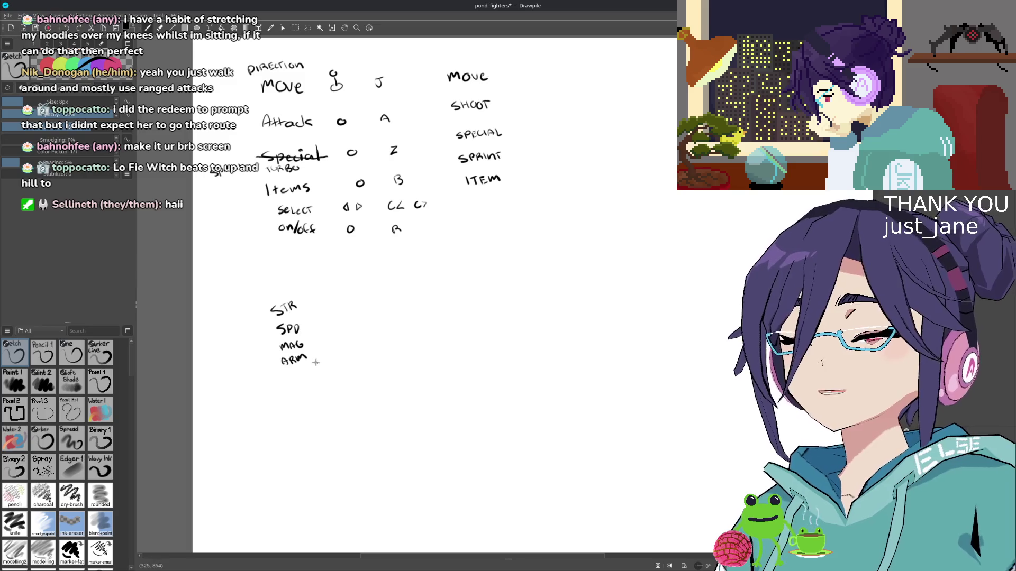
pyautogui.moveTo(316, 363); pyautogui.dragTo(251, 350)
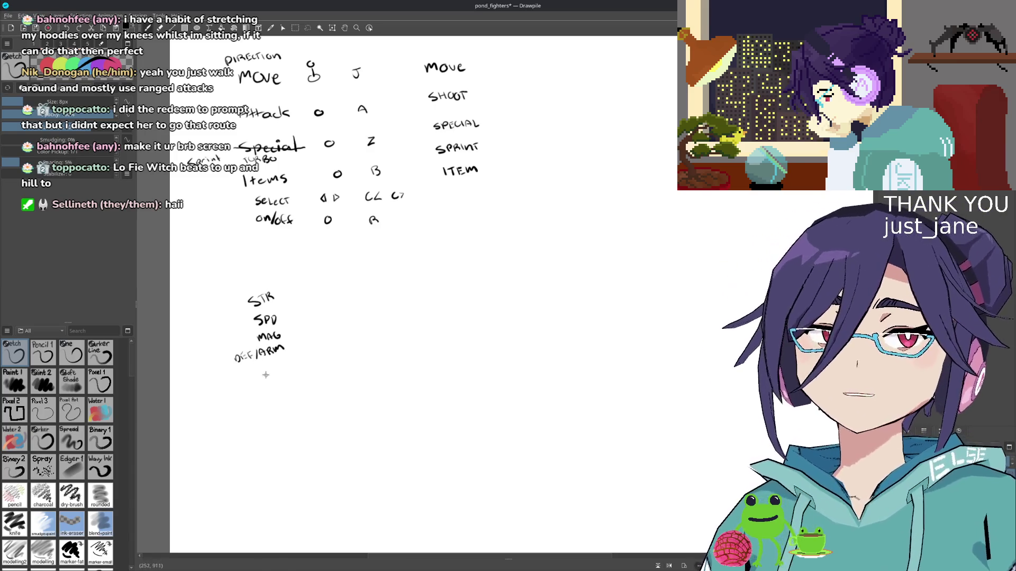
pyautogui.moveTo(270, 365); pyautogui.dragTo(290, 370)
pyautogui.hotkey('ctrl', 'z')
pyautogui.hotkey('ctrl', 'z')
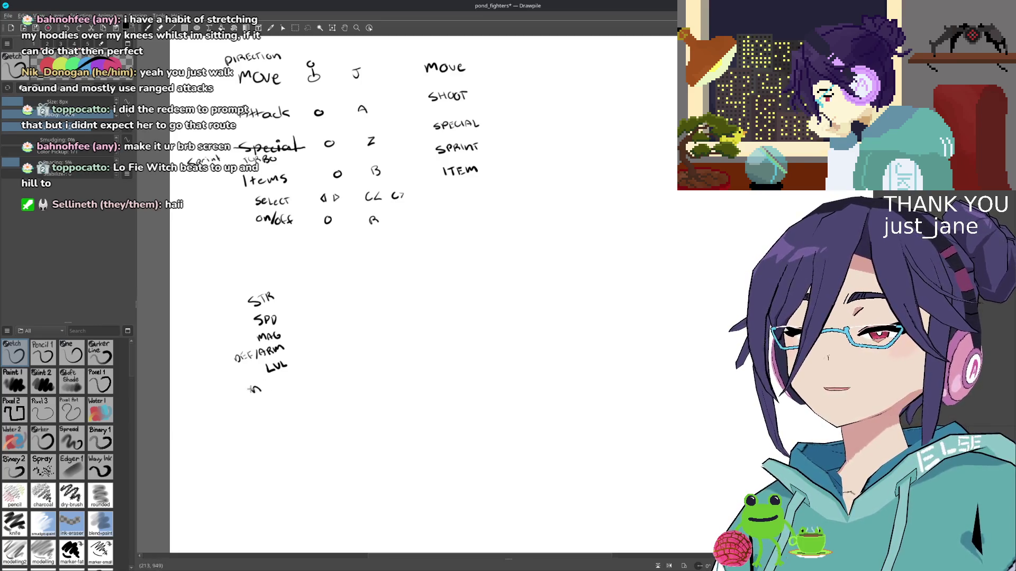
pyautogui.moveTo(263, 385); pyautogui.dragTo(286, 380)
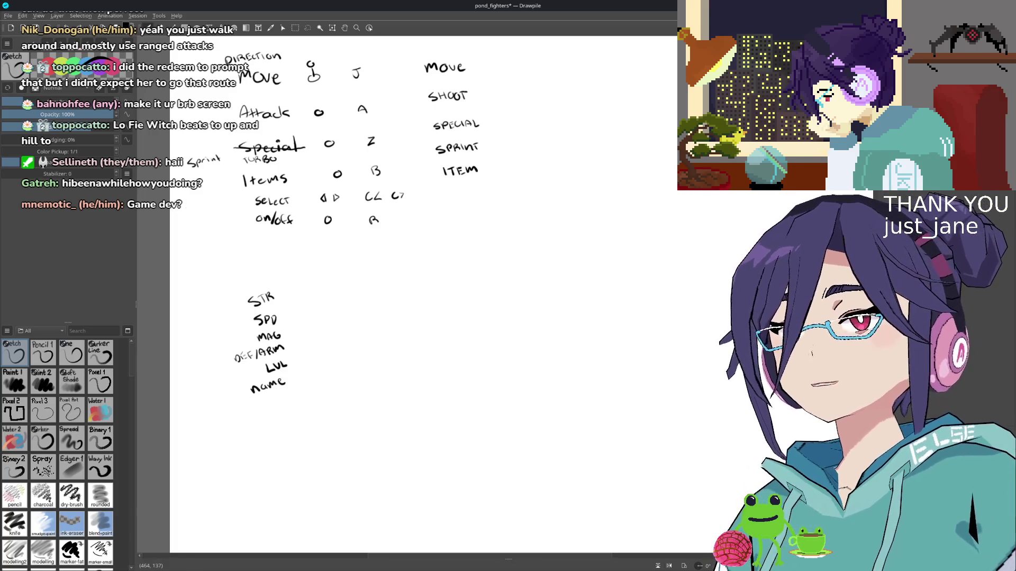
# - Handwrite ITEM_SELECT below ITEM, undoing a stray stroke and misformed letters
pyautogui.moveTo(386, 154); pyautogui.dragTo(408, 127)
pyautogui.hotkey('ctrl', 'z')
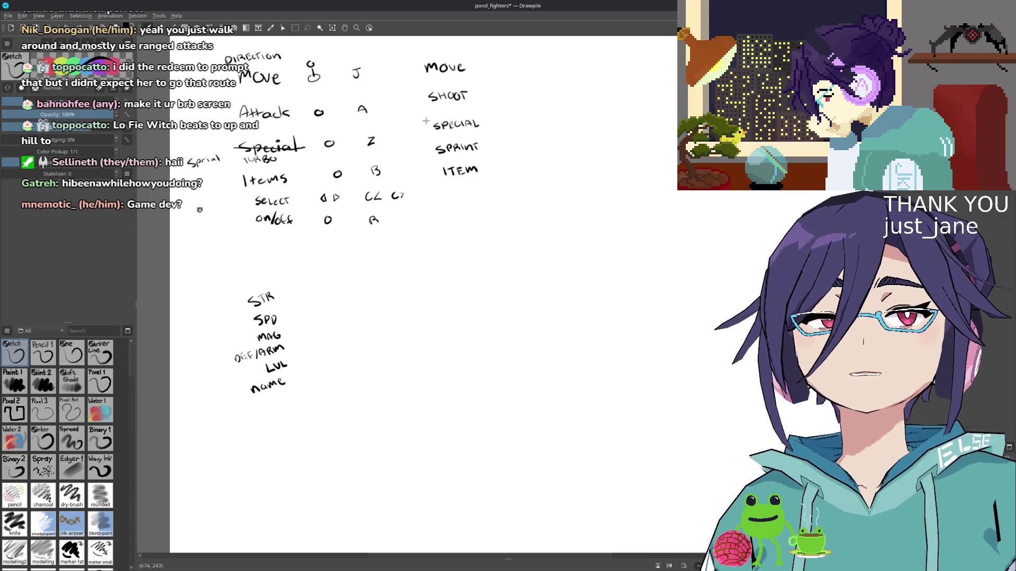
pyautogui.hscroll(5, 425, 122)
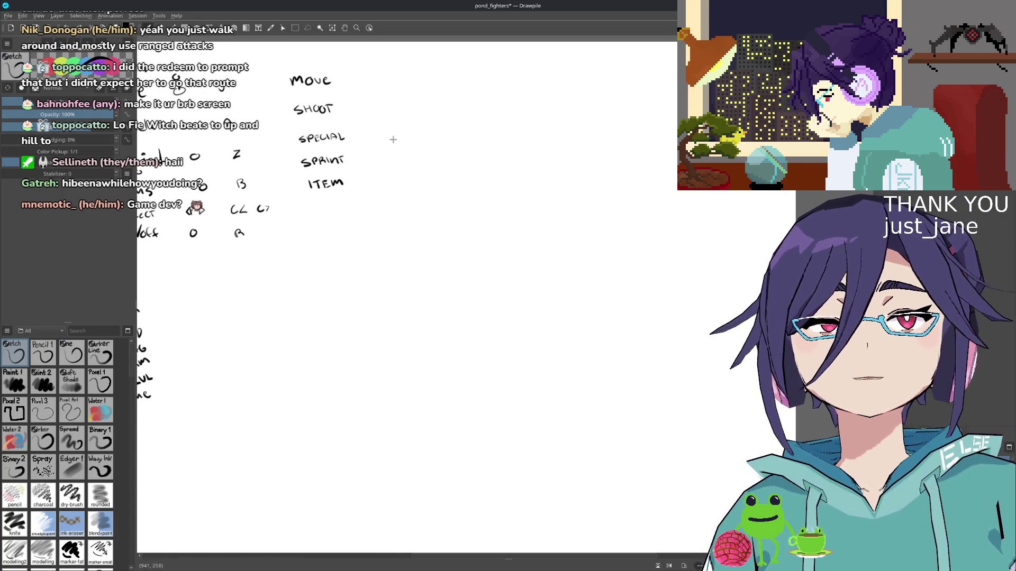
pyautogui.hscroll(-2, 392, 141)
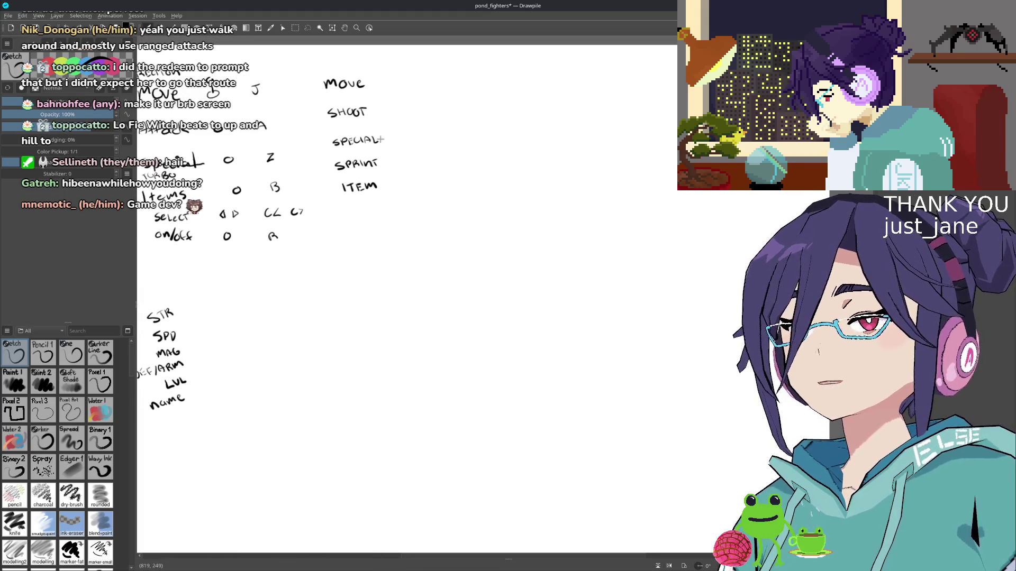
pyautogui.scroll(-1, 362, 188)
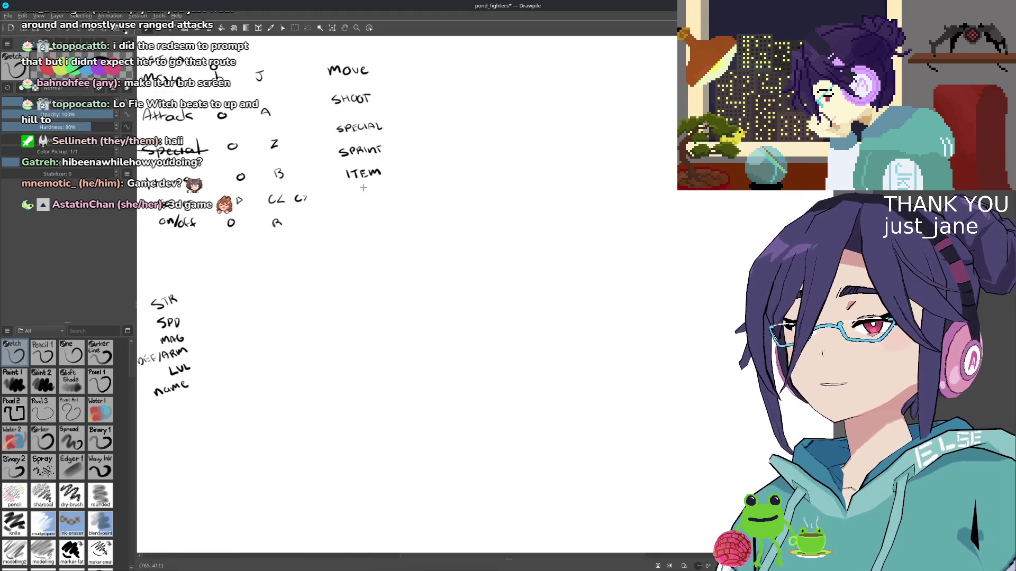
pyautogui.moveTo(348, 191); pyautogui.dragTo(355, 192)
pyautogui.hotkey('ctrl', 'z')
pyautogui.hotkey('ctrl', 'z')
pyautogui.moveTo(351, 192); pyautogui.dragTo(366, 191)
pyautogui.hotkey('ctrl', 'z')
pyautogui.hotkey('ctrl', 'z')
pyautogui.hotkey('ctrl', 'z')
pyautogui.moveTo(361, 192); pyautogui.dragTo(361, 200)
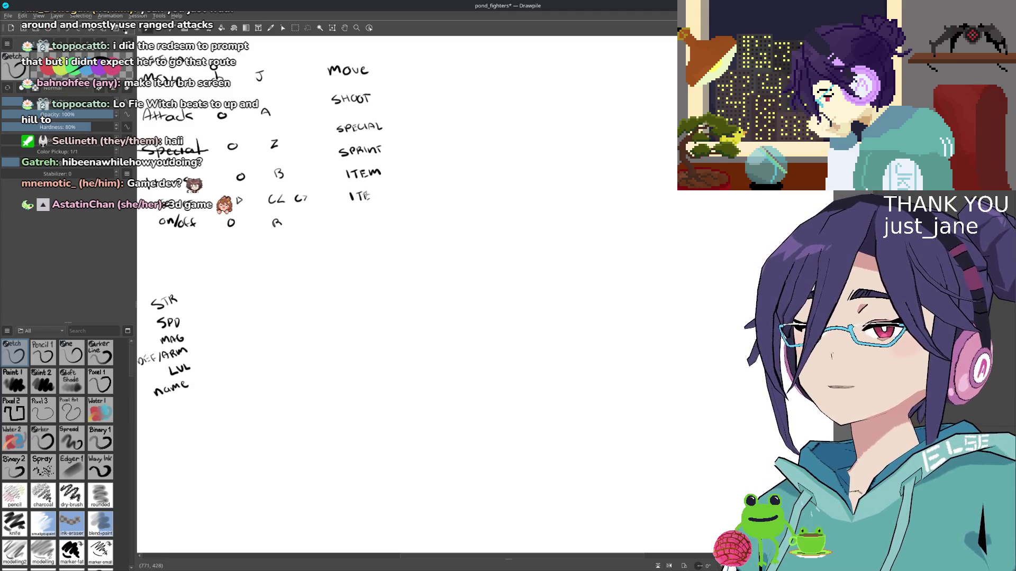
pyautogui.moveTo(370, 193); pyautogui.dragTo(423, 198)
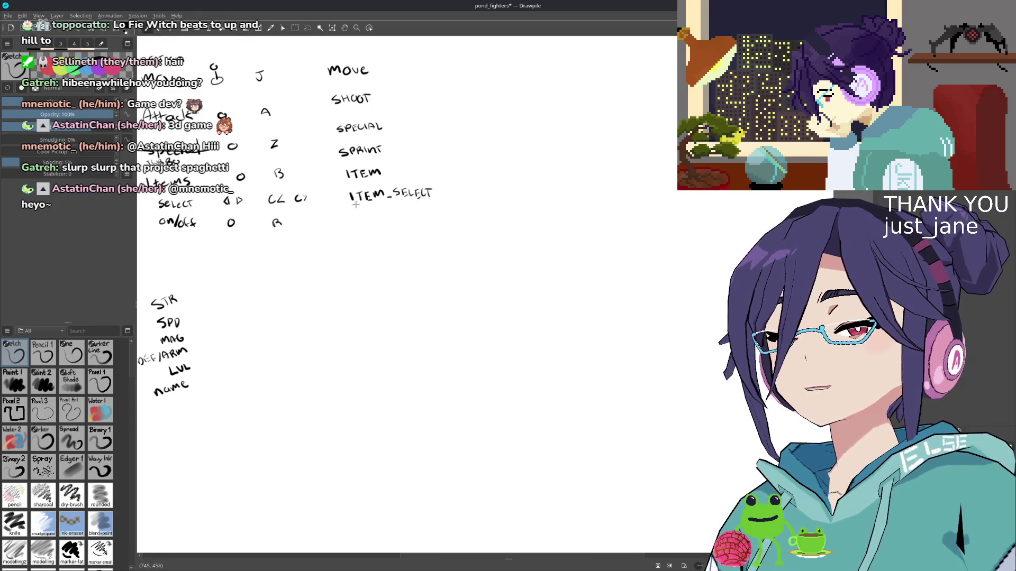
# - Handwrite ITEM_TOGGLE below ITEM_SELECT
pyautogui.moveTo(351, 210); pyautogui.dragTo(360, 217)
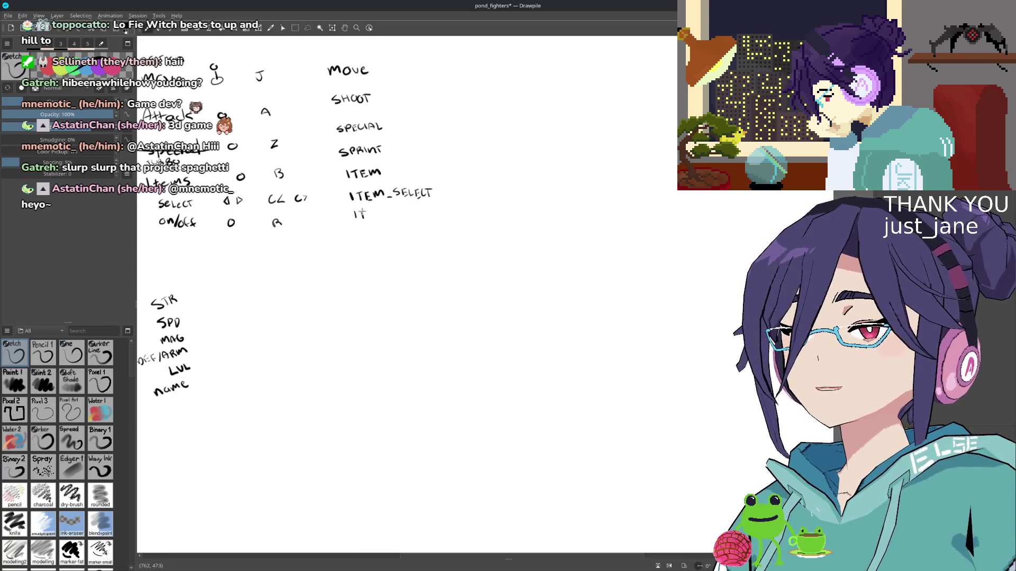
pyautogui.moveTo(368, 209); pyautogui.dragTo(367, 218)
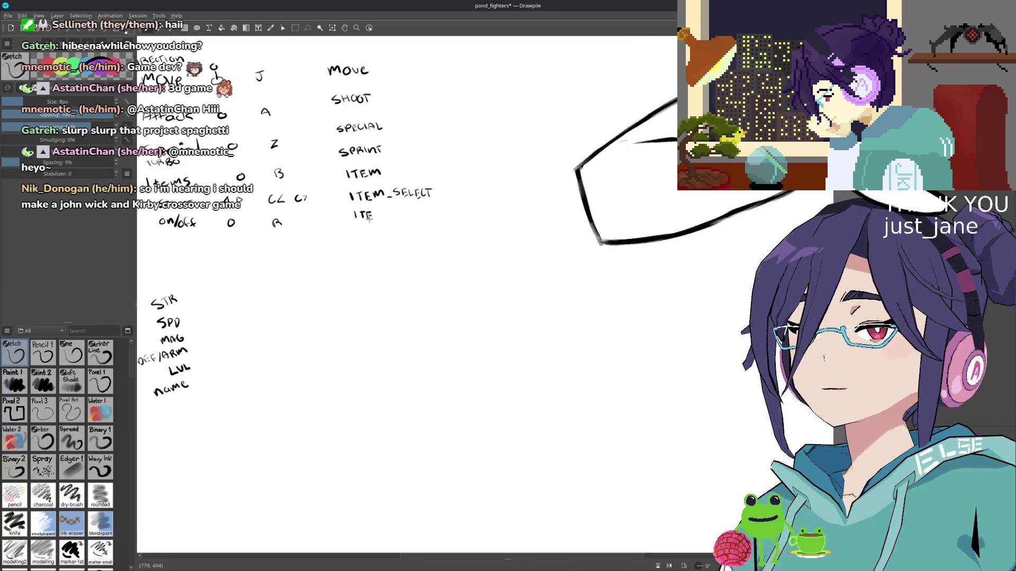
pyautogui.moveTo(374, 211); pyautogui.dragTo(398, 215)
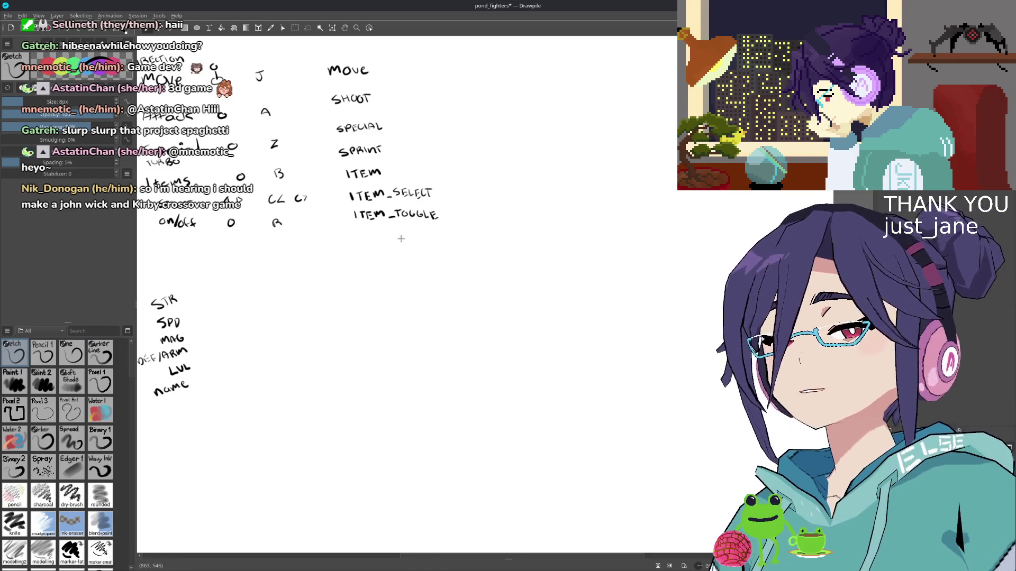
pyautogui.moveTo(421, 226); pyautogui.dragTo(405, 231)
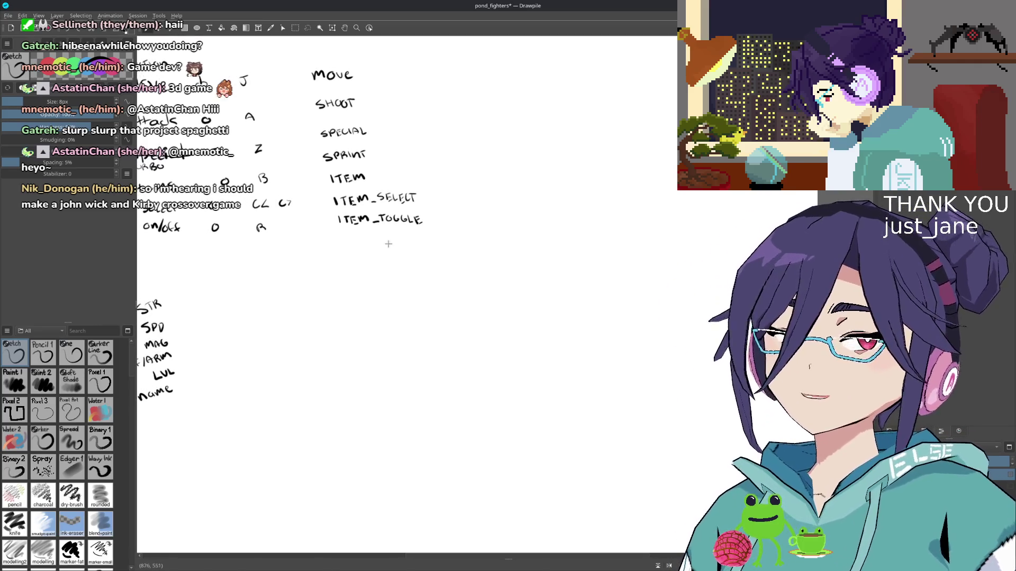
pyautogui.moveTo(393, 171)
pyautogui.mouseDown()
pyautogui.moveTo(440, 211)
pyautogui.moveTo(426, 206)
pyautogui.mouseUp()
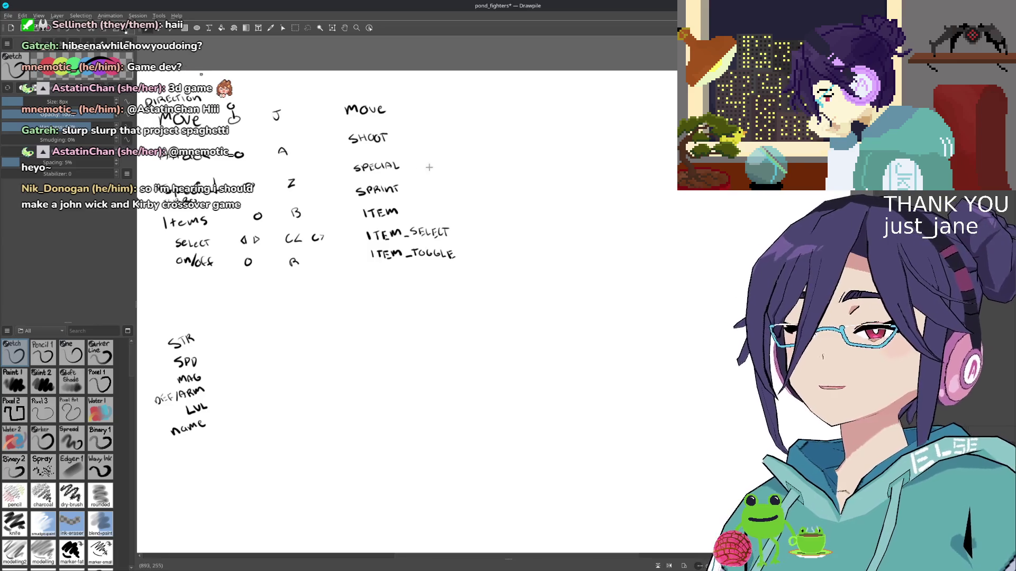
pyautogui.scroll(1, 429, 168)
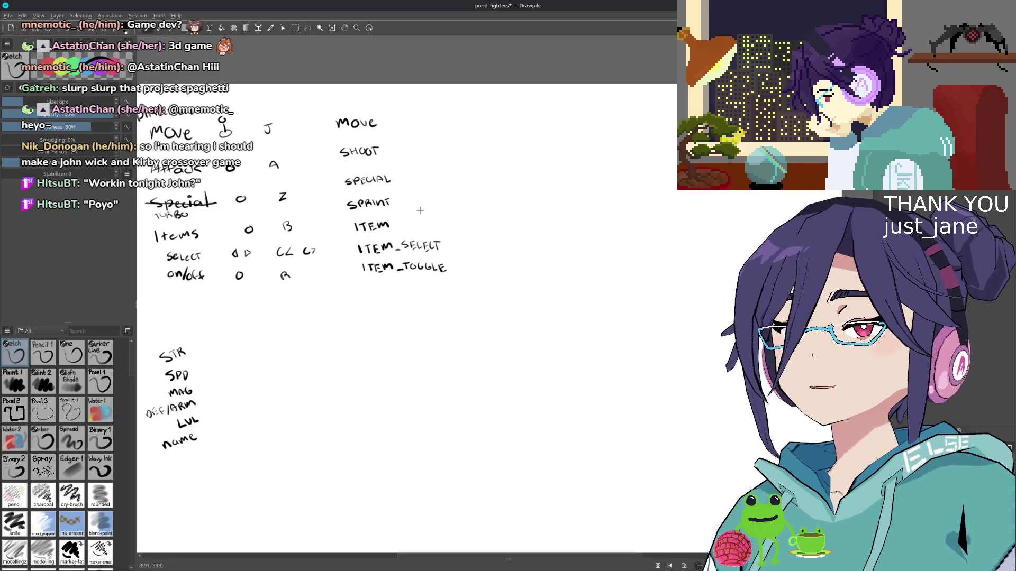
pyautogui.hscroll(-3, 421, 212)
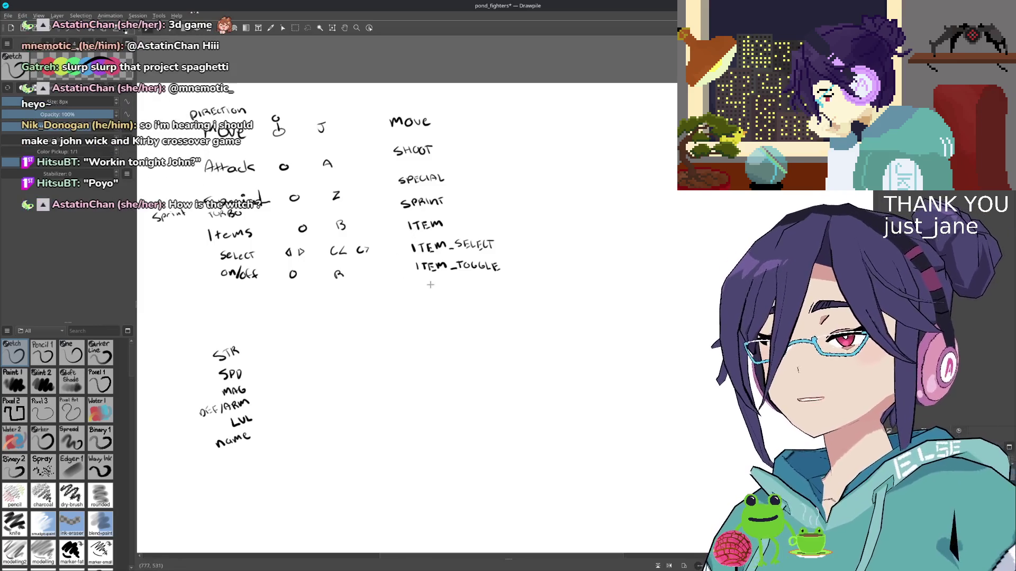
# - Handwrite 'Menu' with 'UI ↑↓←→ AB' beneath the ITEM_TOGGLE row
pyautogui.scroll(-1, 432, 286)
pyautogui.hscroll(1, 418, 286)
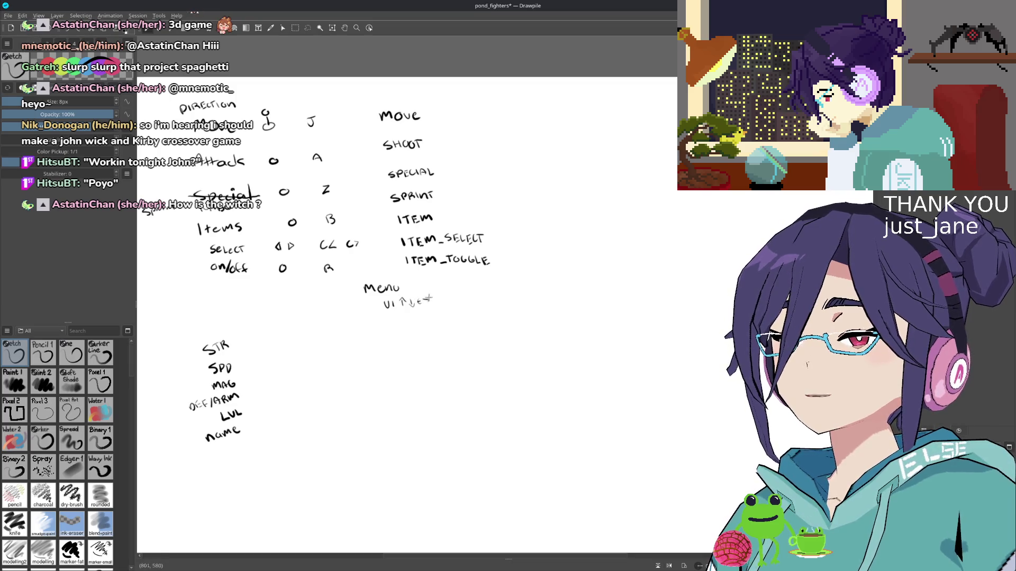
pyautogui.moveTo(418, 300); pyautogui.dragTo(448, 303)
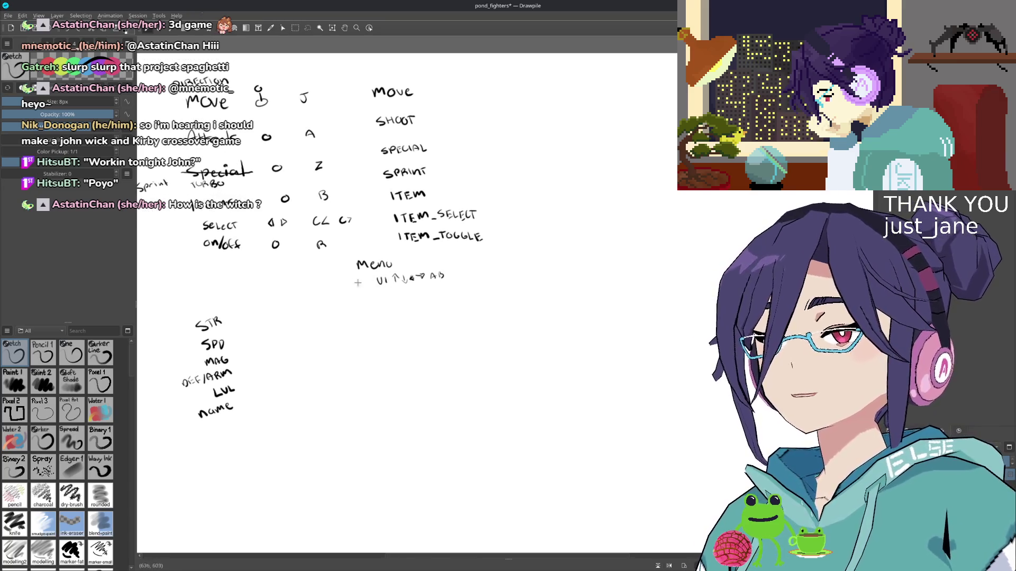
pyautogui.moveTo(364, 277); pyautogui.dragTo(370, 284)
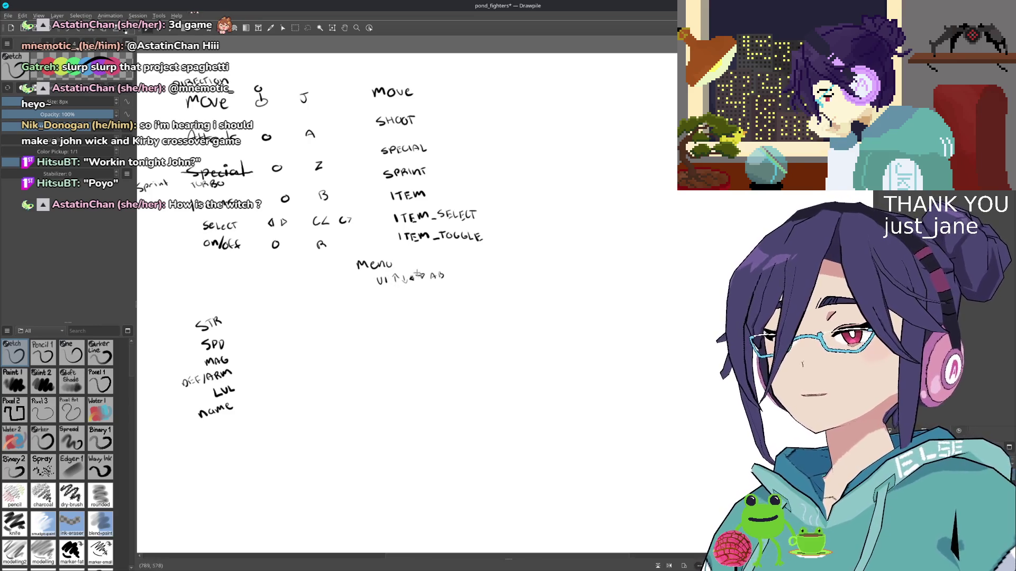
# - Pan the canvas to the empty space at the upper right beside MOVE
pyautogui.scroll(1, 448, 302)
pyautogui.hscroll(1, 448, 303)
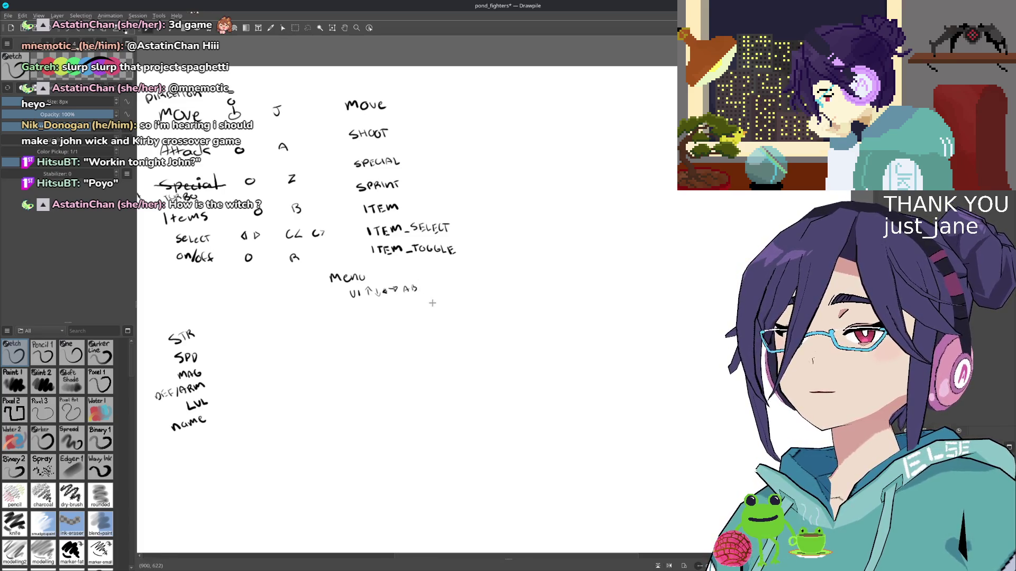
pyautogui.moveTo(469, 120); pyautogui.dragTo(450, 133)
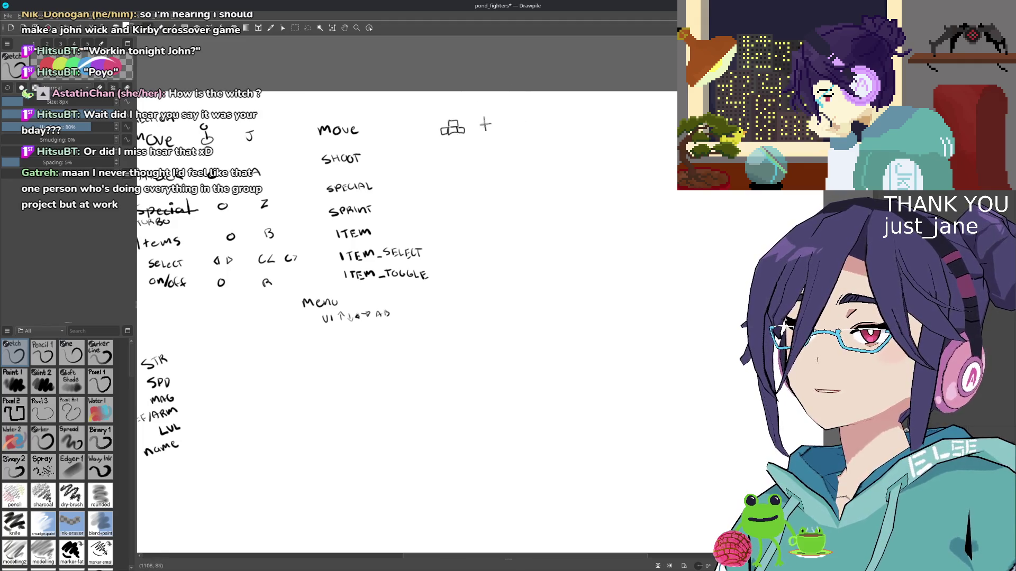
# - Pick up the black ink colour from the canvas and mark a small star beside the key sketch
pyautogui.keyDown('ctrl'); pyautogui.click(486, 125); pyautogui.keyUp('ctrl')
pyautogui.keyDown('ctrl'); pyautogui.click(485, 125); pyautogui.keyUp('ctrl')
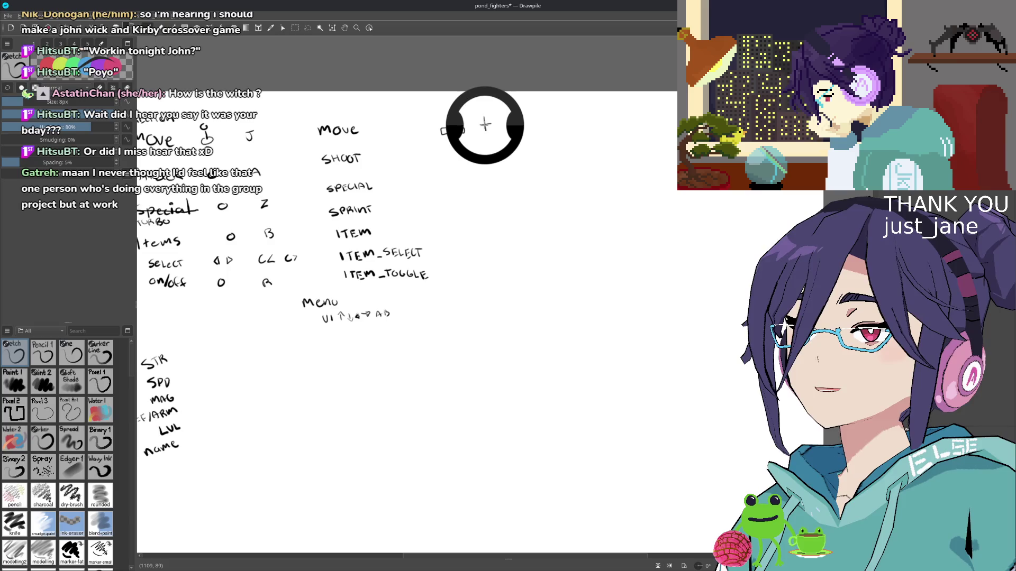
pyautogui.moveTo(485, 125); pyautogui.dragTo(485, 125)
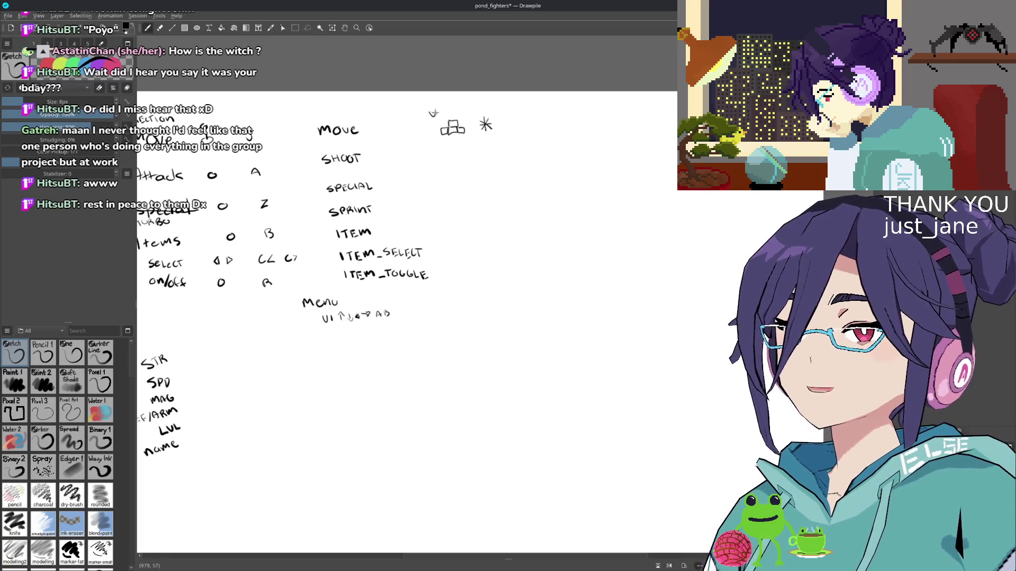
# - Write WASD above the key squares and draw a slash to the right of the star
pyautogui.moveTo(426, 112); pyautogui.dragTo(453, 116)
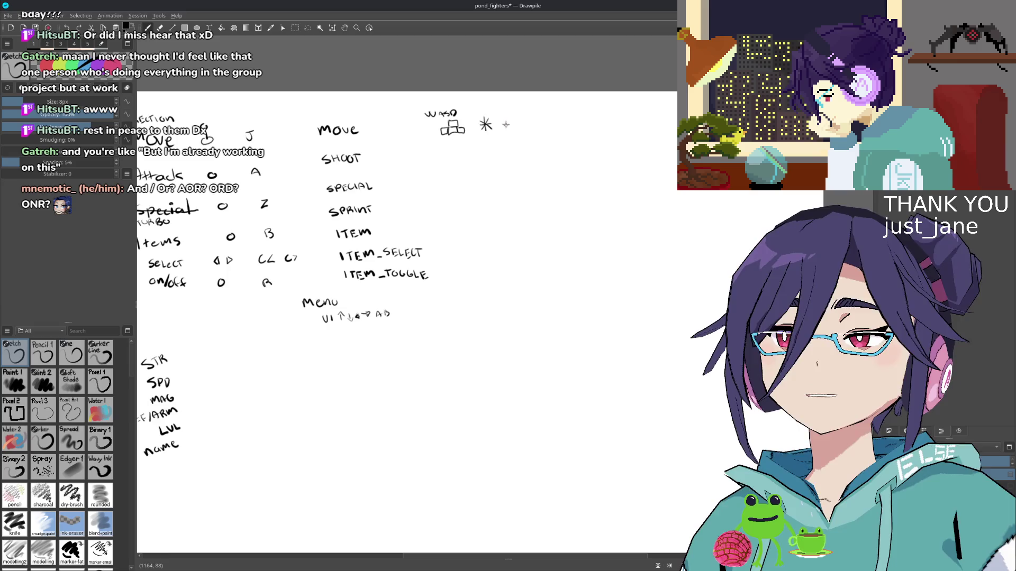
pyautogui.moveTo(527, 126)
pyautogui.mouseDown()
pyautogui.moveTo(541, 116)
pyautogui.moveTo(555, 125)
pyautogui.mouseUp()
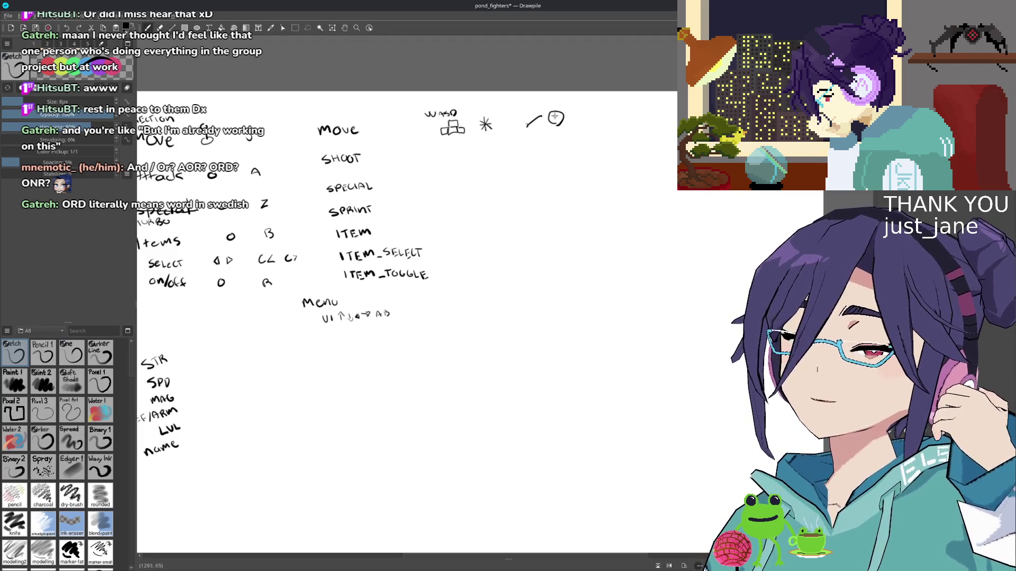
# - Undo the small circle beside the slash and redraw it as a mouse shape
pyautogui.hotkey('ctrl', 'z')
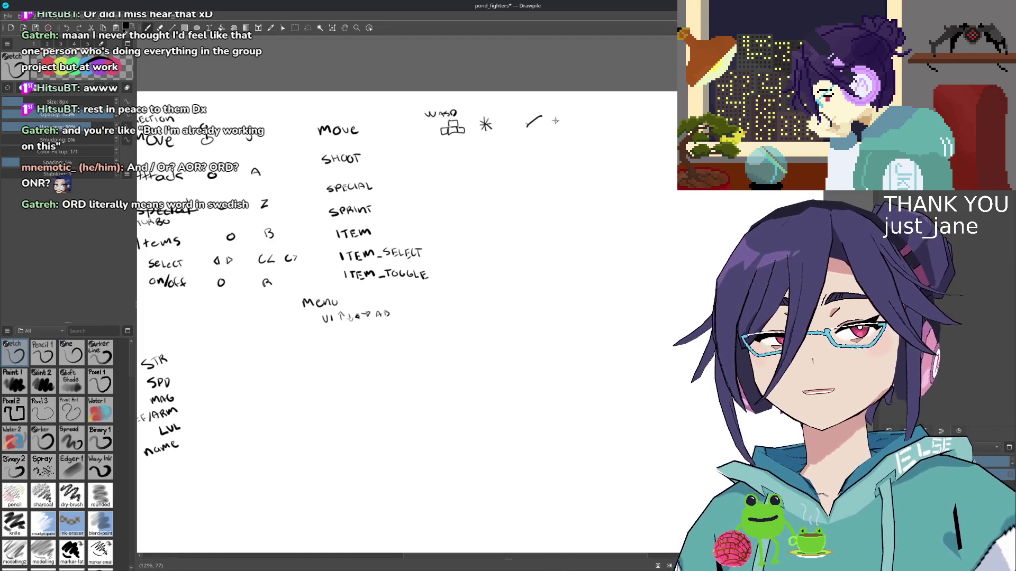
pyautogui.moveTo(555, 114); pyautogui.dragTo(559, 127)
pyautogui.hotkey('ctrl', 'z')
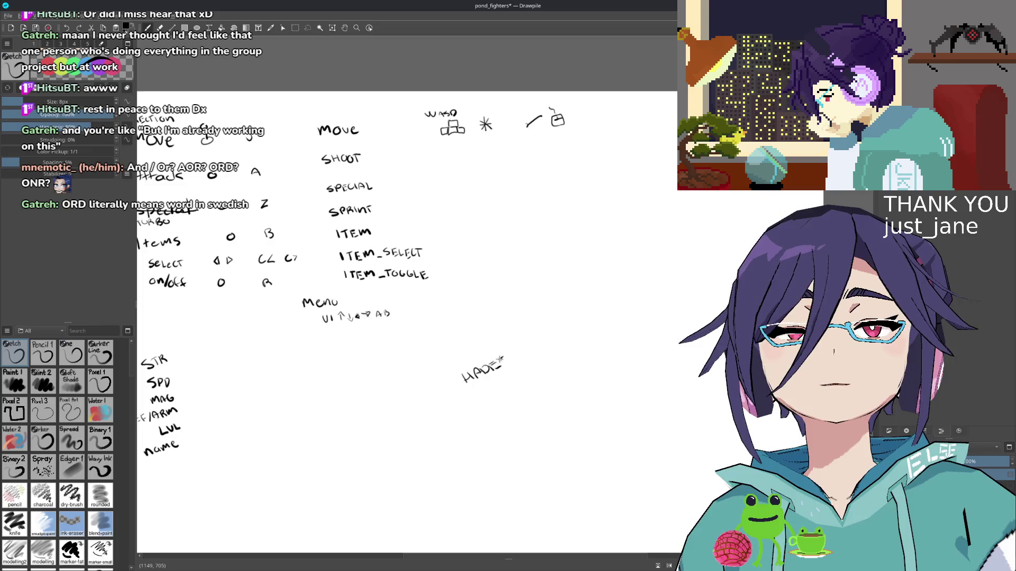
# - Write DASH and I FRAMES under HADES, undoing a stray D shape beside the action list
pyautogui.moveTo(487, 391)
pyautogui.mouseDown()
pyautogui.moveTo(522, 403)
pyautogui.moveTo(549, 390)
pyautogui.mouseUp()
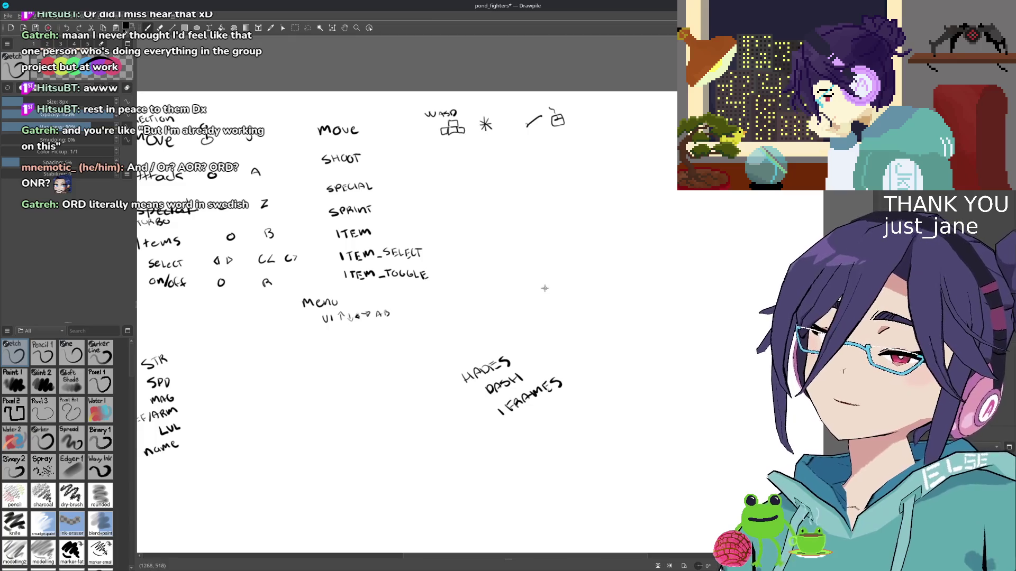
pyautogui.moveTo(543, 277); pyautogui.dragTo(543, 297)
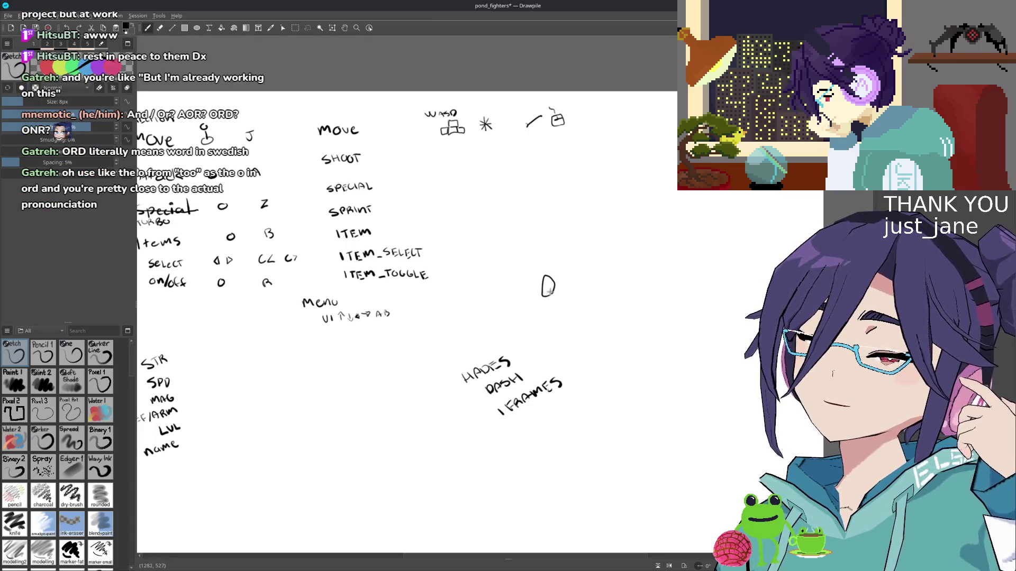
pyautogui.hotkey('ctrl', 'z')
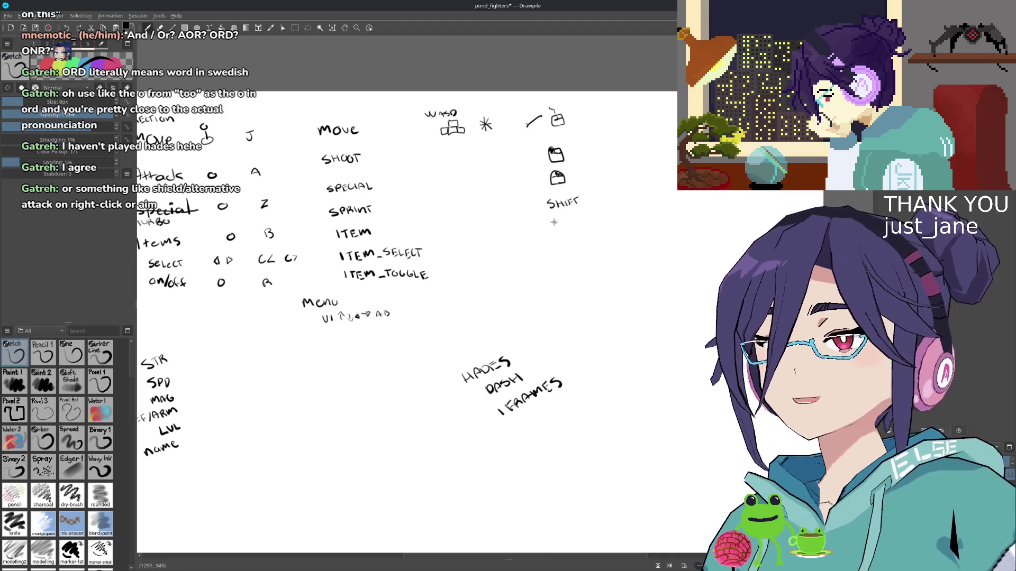
# - Handwrite the Q/E and Q bindings below SHIFT in the binding columns
pyautogui.moveTo(556, 250); pyautogui.dragTo(575, 250)
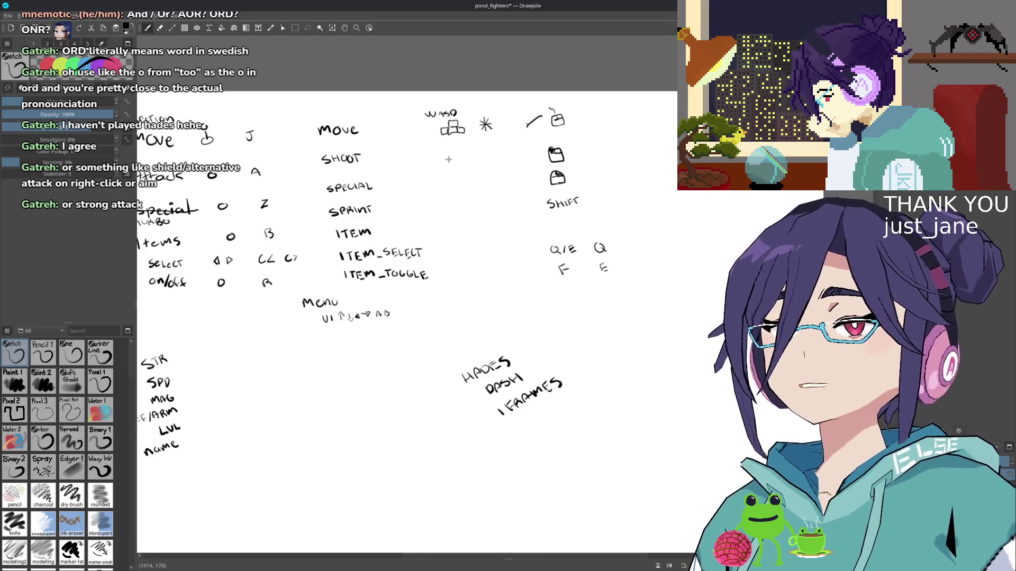
pyautogui.hscroll(5, 514, 171)
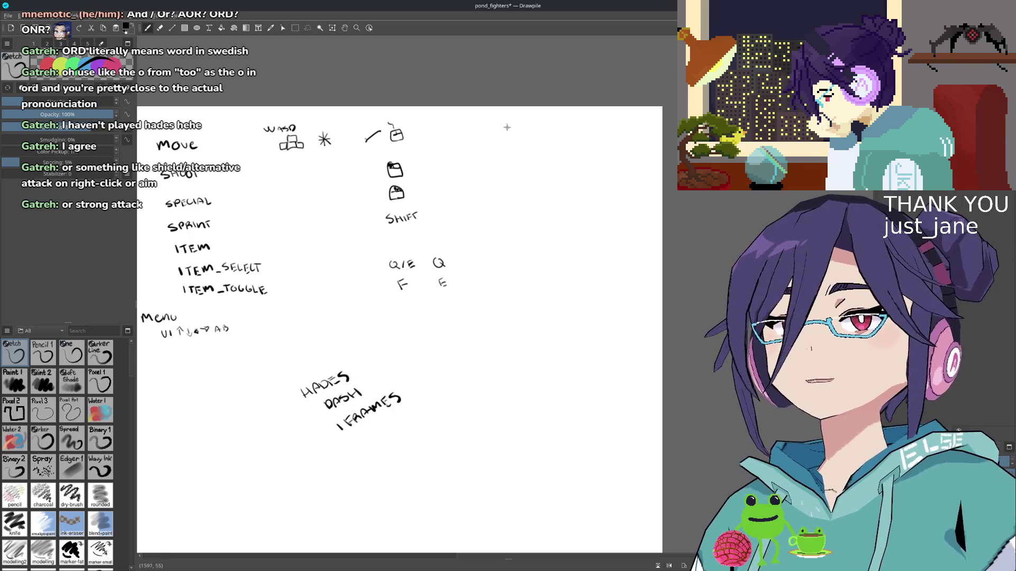
# - Write J1 at the top of a new right-hand column, with A beneath it
pyautogui.moveTo(506, 129)
pyautogui.mouseDown()
pyautogui.moveTo(519, 137)
pyautogui.moveTo(515, 163)
pyautogui.mouseUp()
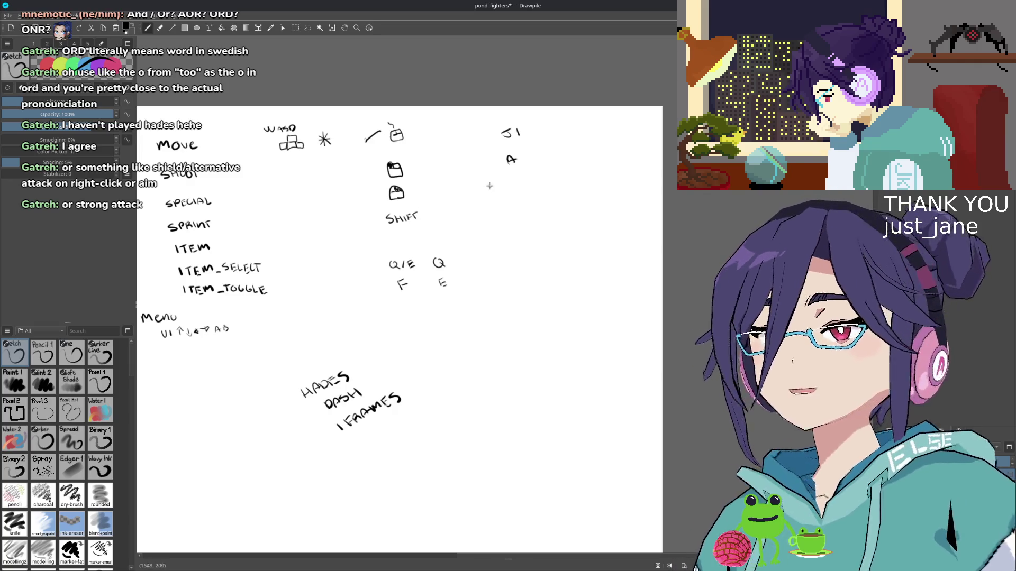
pyautogui.press('e')
pyautogui.press('e')
pyautogui.press('e')
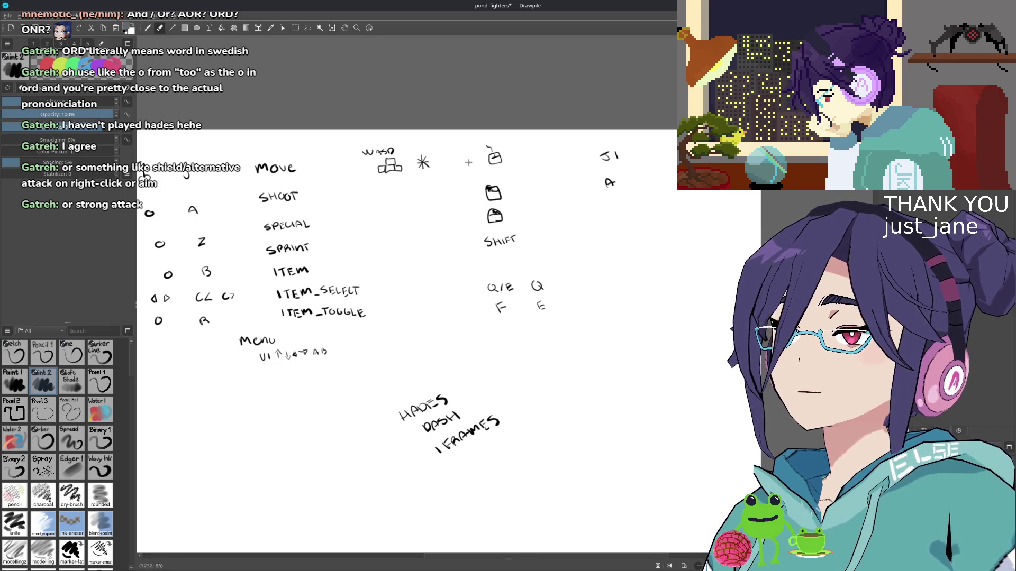
pyautogui.press('e')
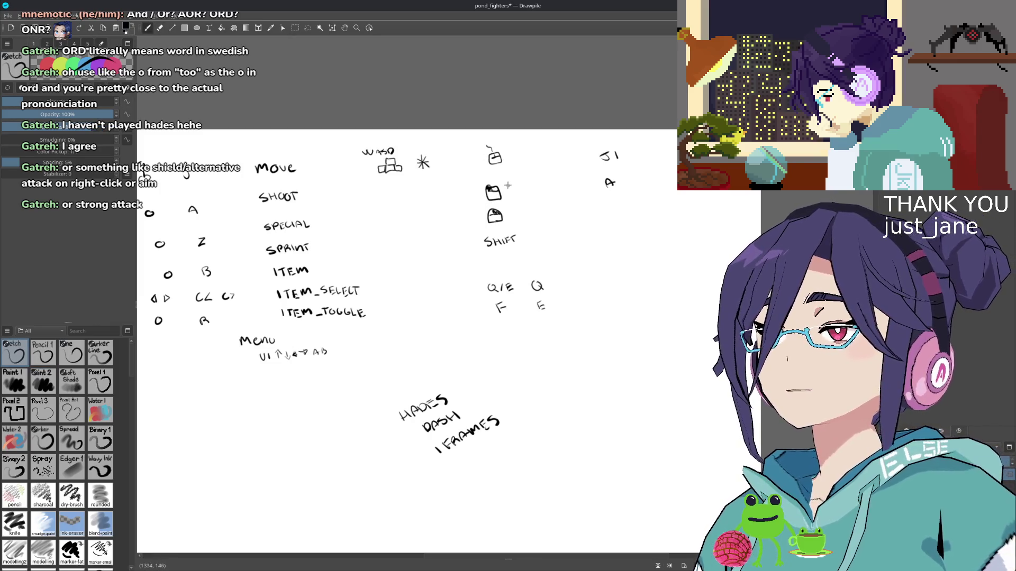
pyautogui.press('e')
pyautogui.press('e')
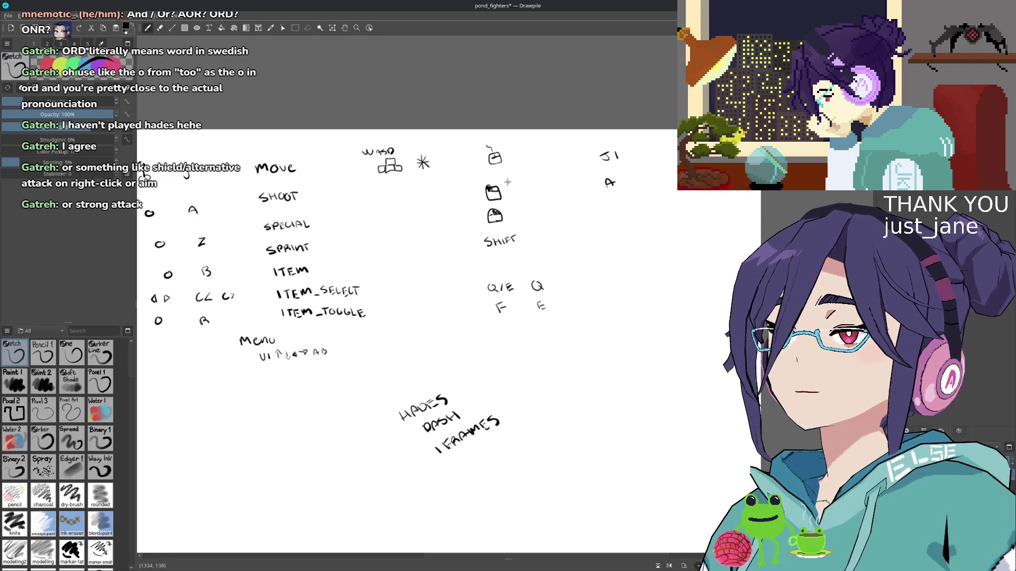
pyautogui.press('e')
pyautogui.press('e')
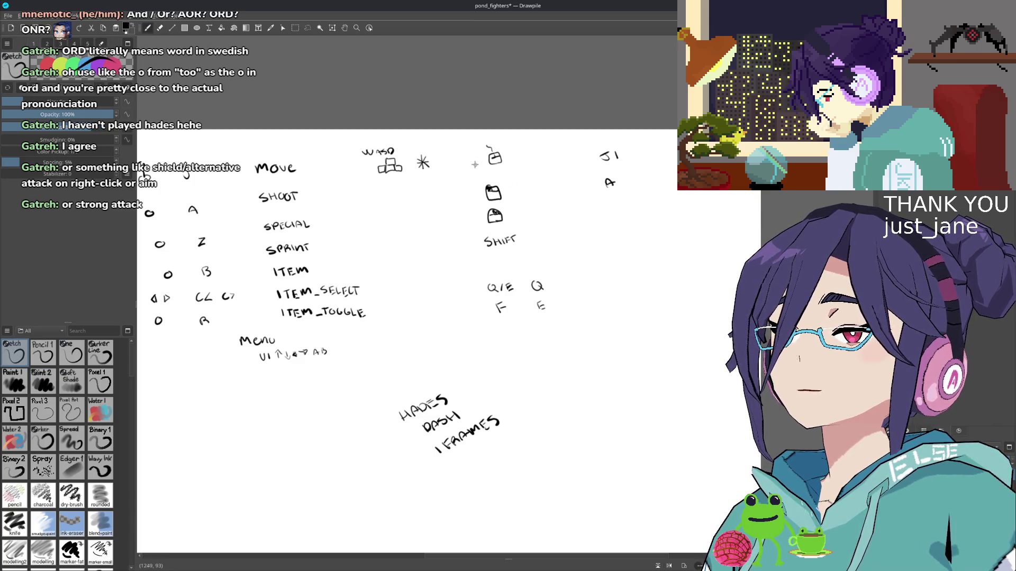
pyautogui.press('e')
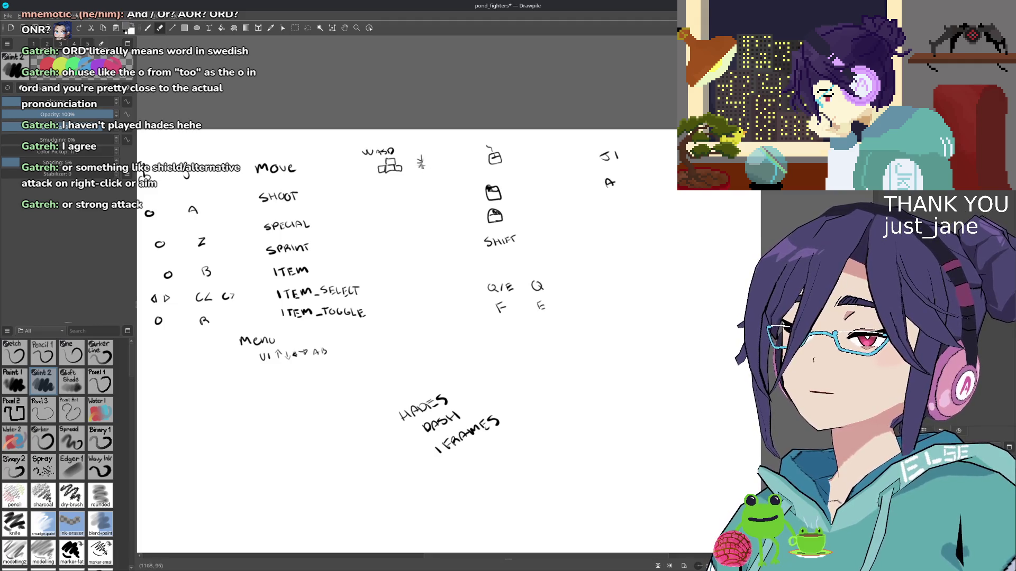
pyautogui.press('e')
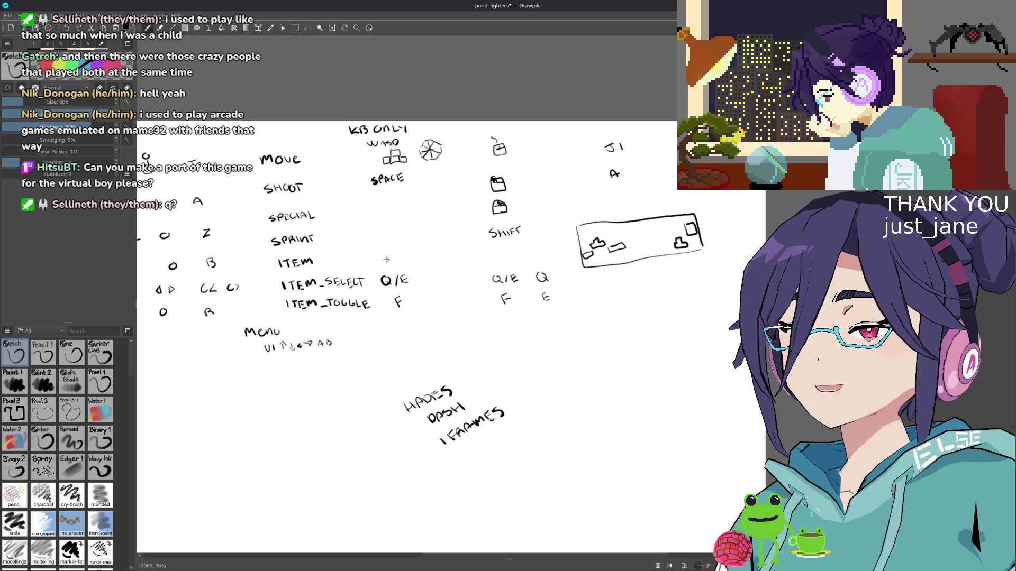
# - Erase the Q/E entry below SHIFT and the 'SE' ending of the ITEM_SELECT label
pyautogui.press('e')
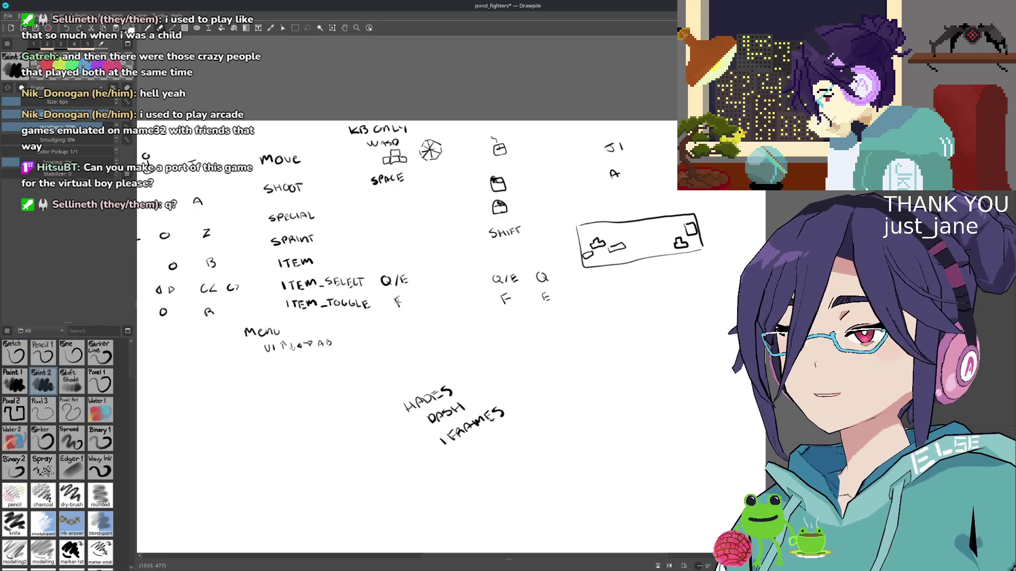
pyautogui.press('e')
pyautogui.press('e')
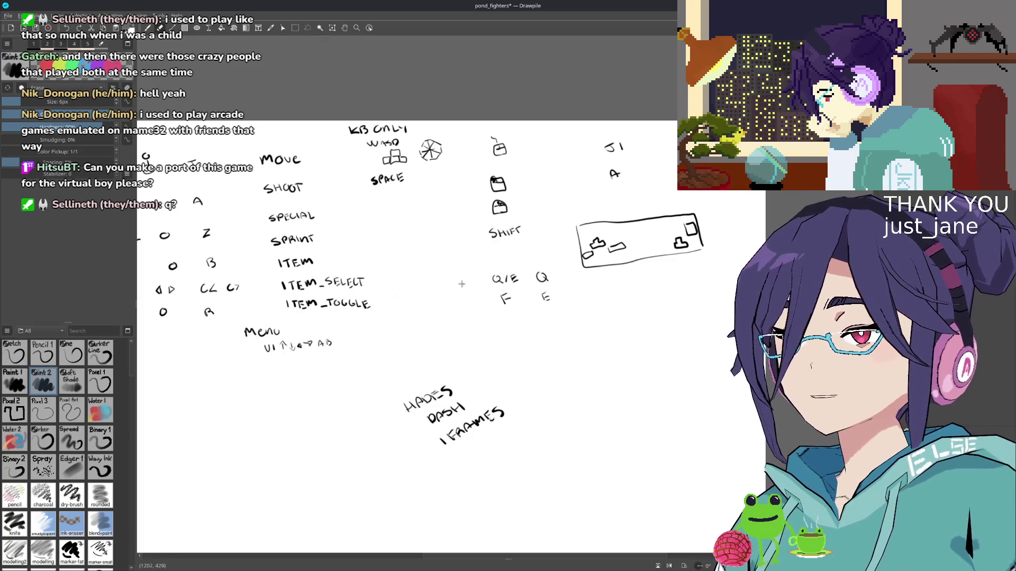
pyautogui.moveTo(494, 278); pyautogui.dragTo(516, 279)
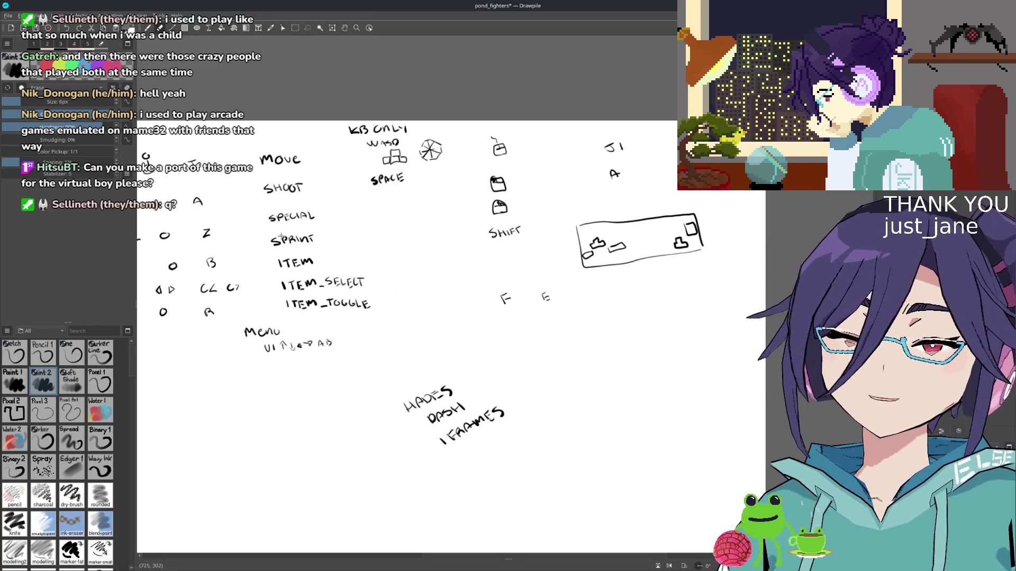
pyautogui.moveTo(328, 280); pyautogui.dragTo(344, 289)
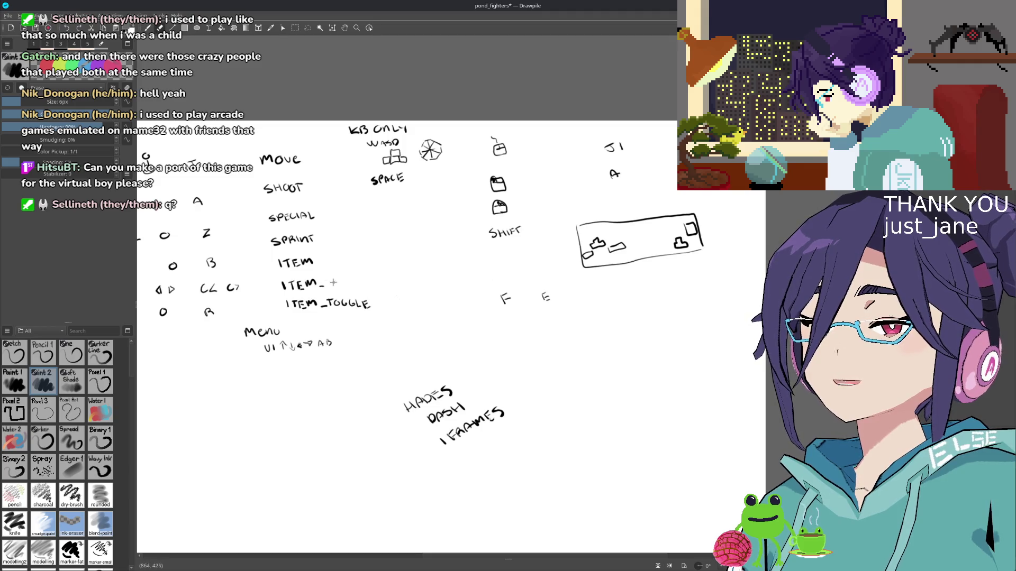
pyautogui.press('e')
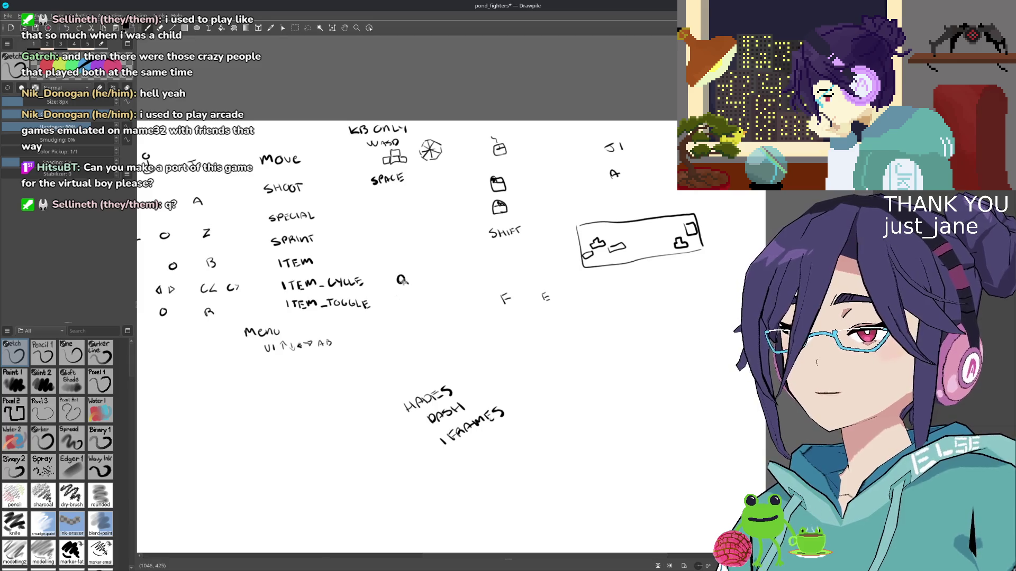
# - Write E beside ITEM_TOGGLE in the keyboard-only column, correcting with the eraser
pyautogui.moveTo(400, 300); pyautogui.dragTo(407, 305)
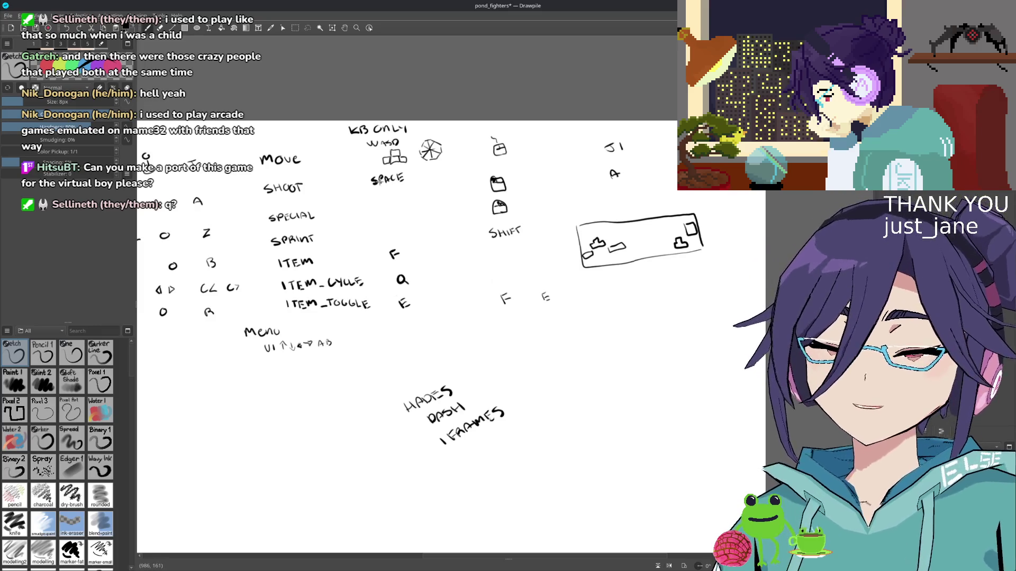
pyautogui.press('e')
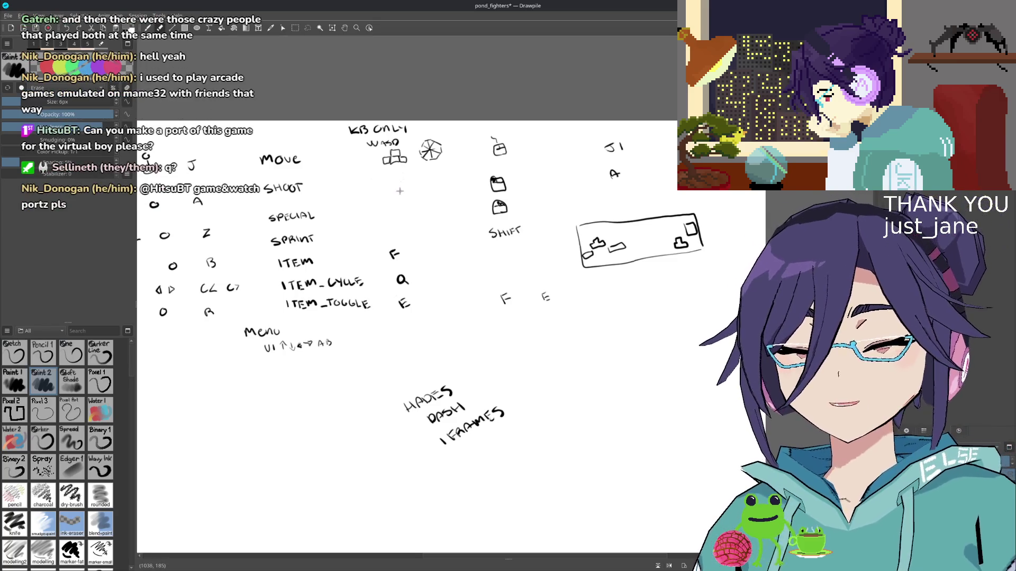
pyautogui.press('1')
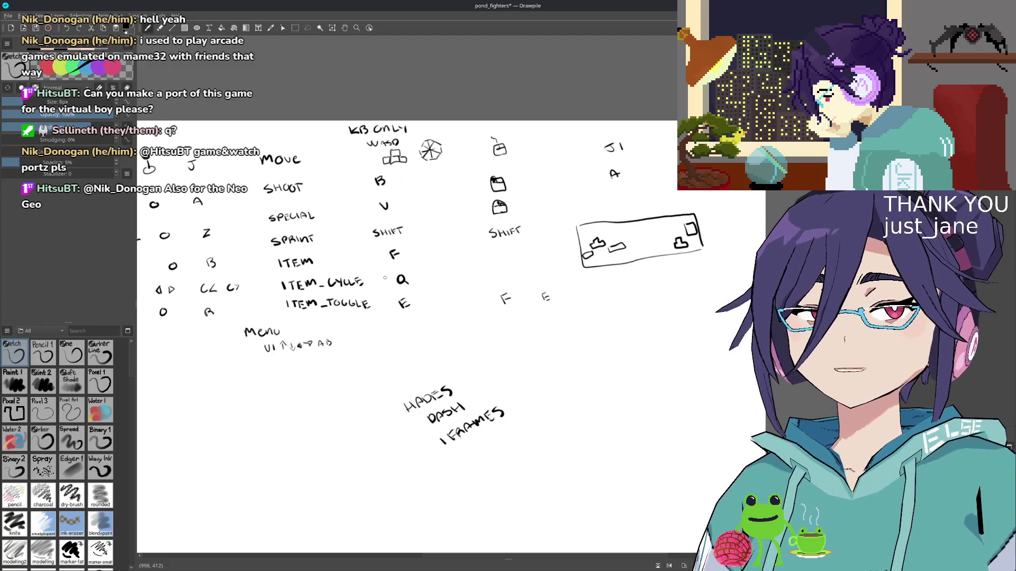
pyautogui.moveTo(474, 244); pyautogui.dragTo(419, 243)
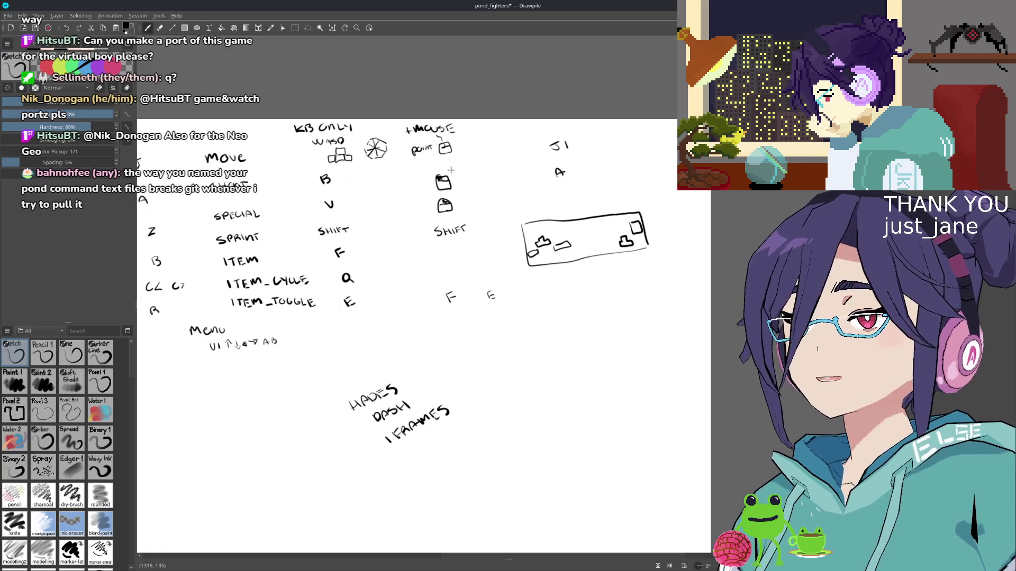
# - Write F under SHIFT in the +MOUSE column
pyautogui.moveTo(454, 168); pyautogui.dragTo(442, 163)
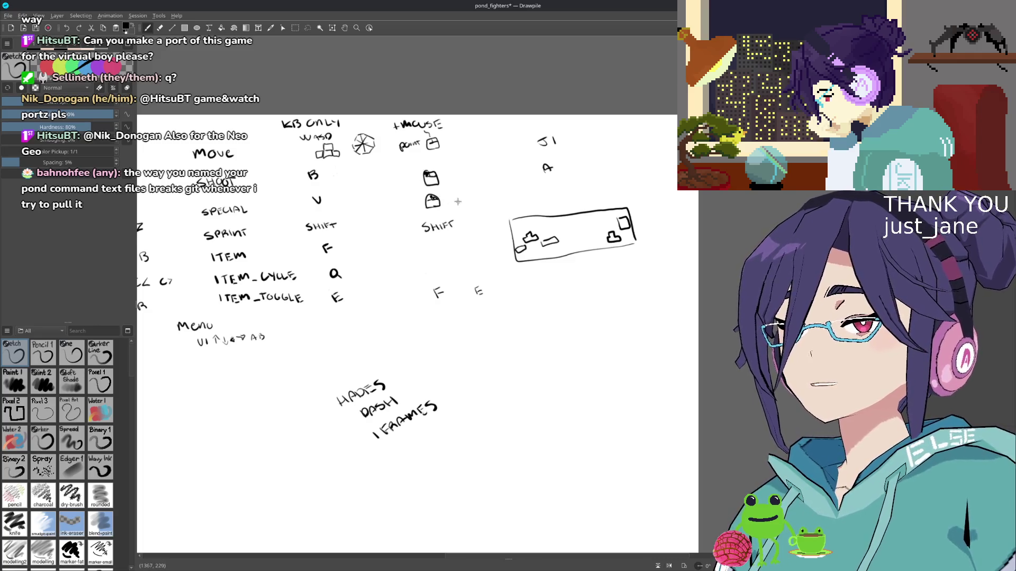
pyautogui.moveTo(447, 201); pyautogui.dragTo(431, 176)
pyautogui.scroll(-2, 424, 200)
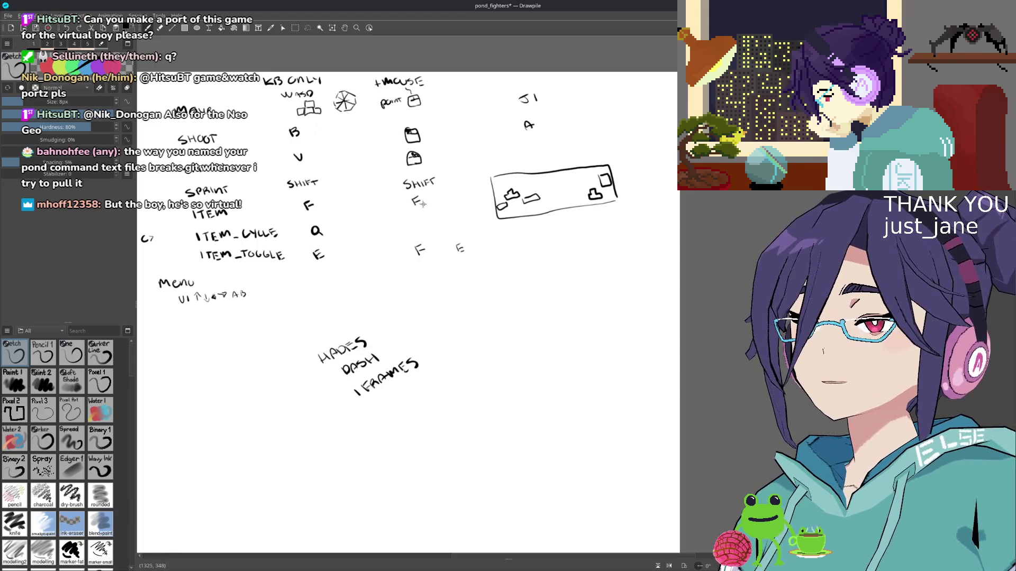
pyautogui.moveTo(418, 221); pyautogui.dragTo(417, 252)
# - Erase the stray F E notes and write E under Q in the mouse column
pyautogui.press('e')
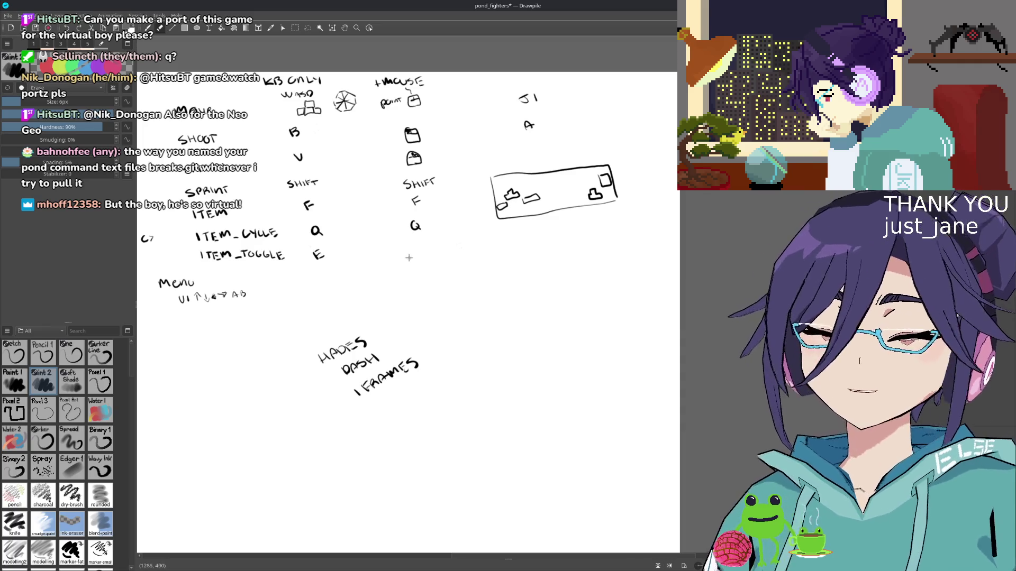
pyautogui.press('e')
pyautogui.moveTo(413, 243)
pyautogui.mouseDown()
pyautogui.moveTo(423, 253)
pyautogui.moveTo(403, 239)
pyautogui.mouseUp()
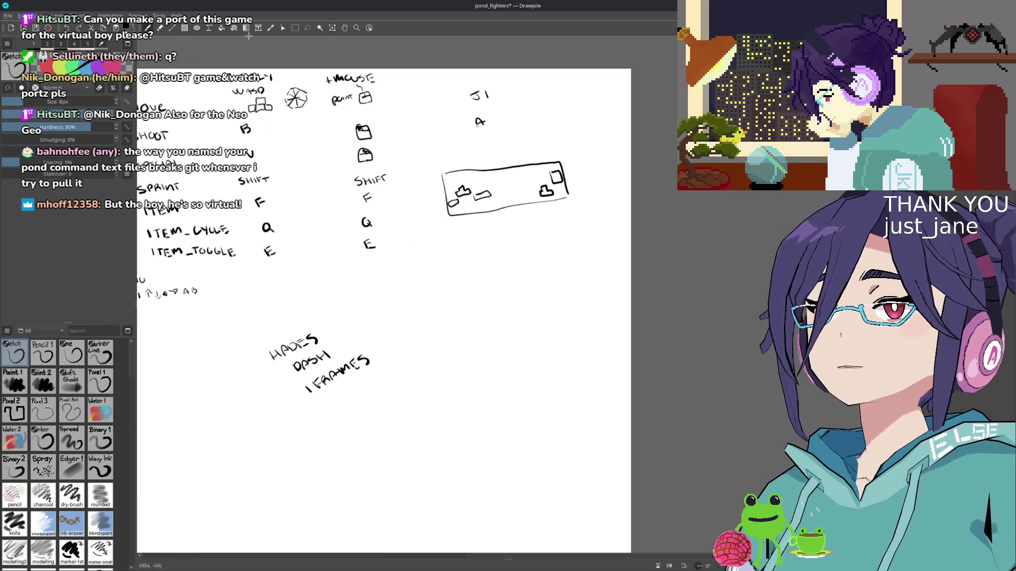
pyautogui.click(307, 28)
# - Lasso the controller sketch and move it below the Menu note
pyautogui.moveTo(487, 151)
pyautogui.mouseDown()
pyautogui.moveTo(499, 152)
pyautogui.moveTo(250, 429)
pyautogui.moveTo(377, 319)
pyautogui.mouseUp()
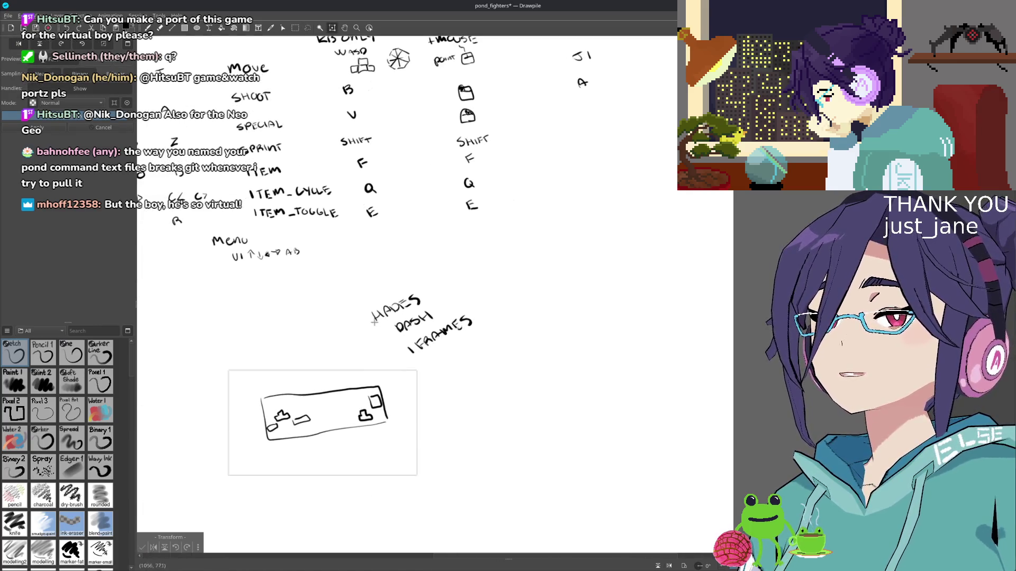
pyautogui.moveTo(325, 406); pyautogui.dragTo(270, 297)
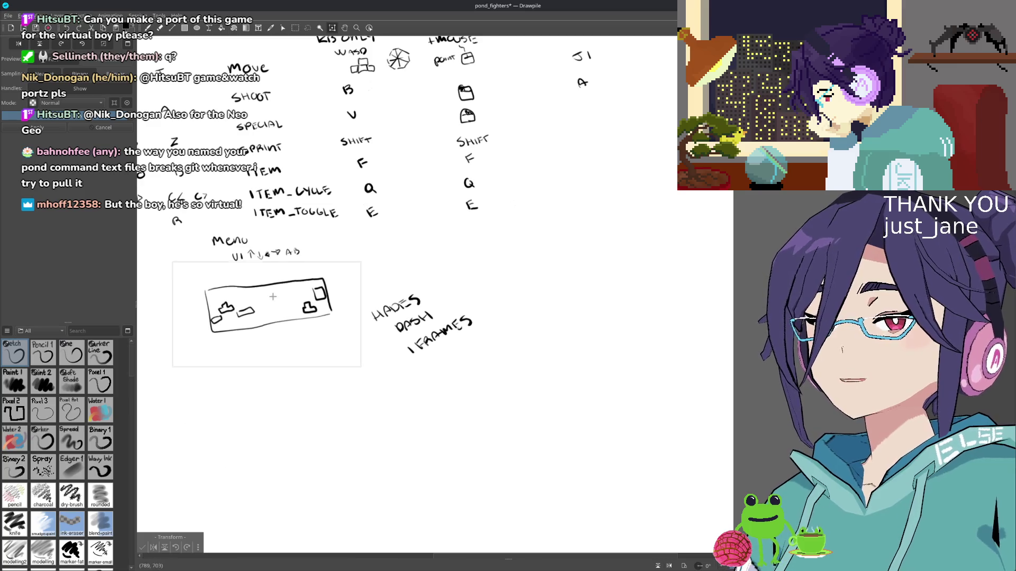
pyautogui.press('Return')
pyautogui.scroll(5, 503, 201)
pyautogui.hscroll(4, 503, 201)
pyautogui.press('e')
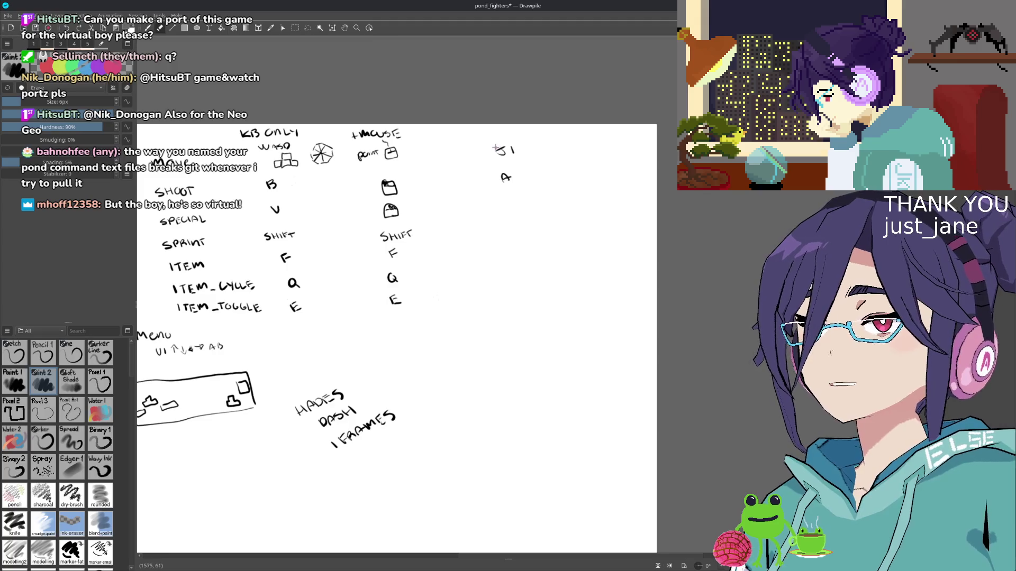
# - Lasso the J1 and A entries and shift them left beside the +MOUSE column
pyautogui.press('d')
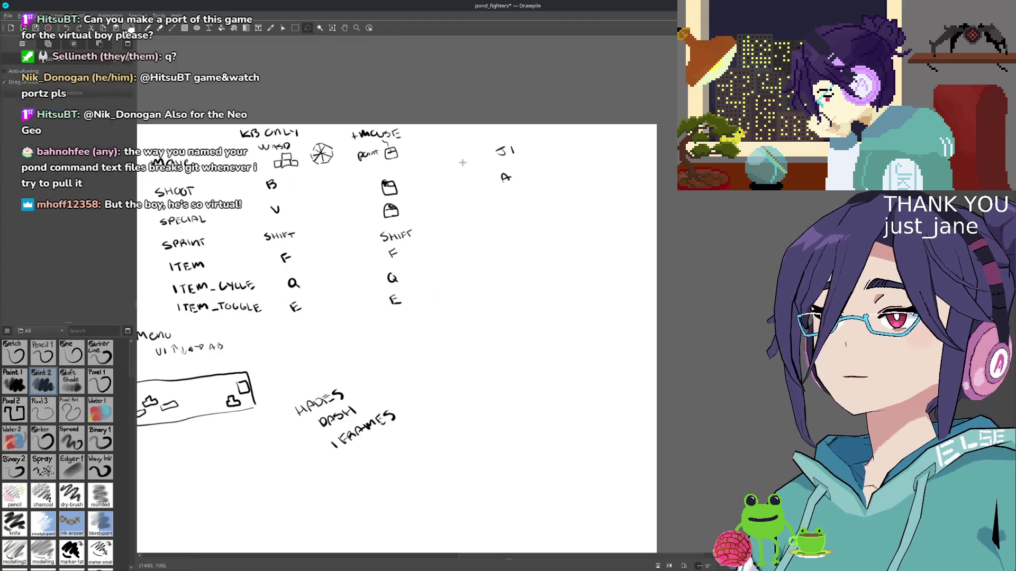
pyautogui.moveTo(519, 146); pyautogui.dragTo(458, 153)
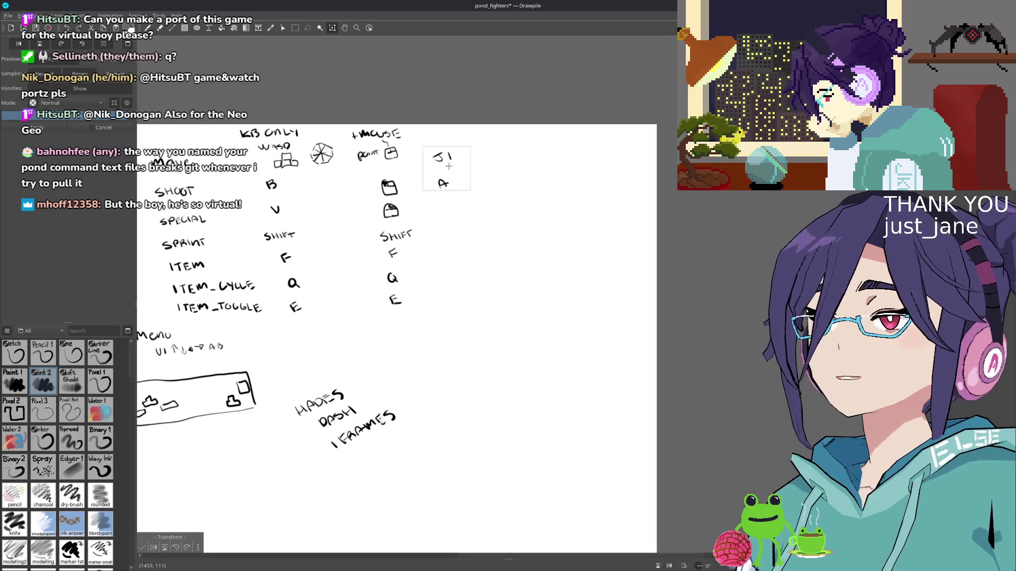
pyautogui.press('Return')
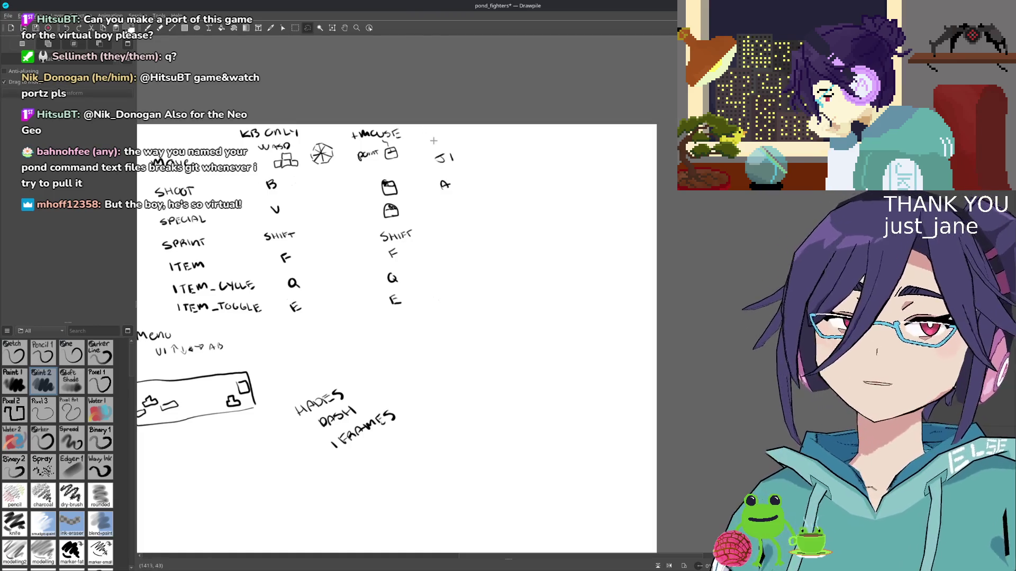
# - Add the final D to the GAMEPAD heading with the Sketch brush
pyautogui.press('b')
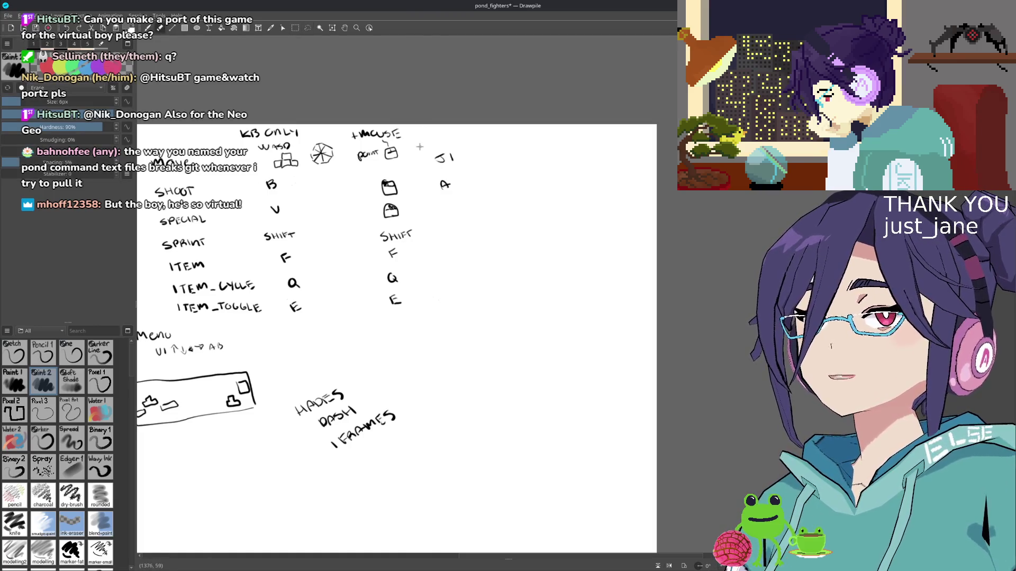
pyautogui.press('e')
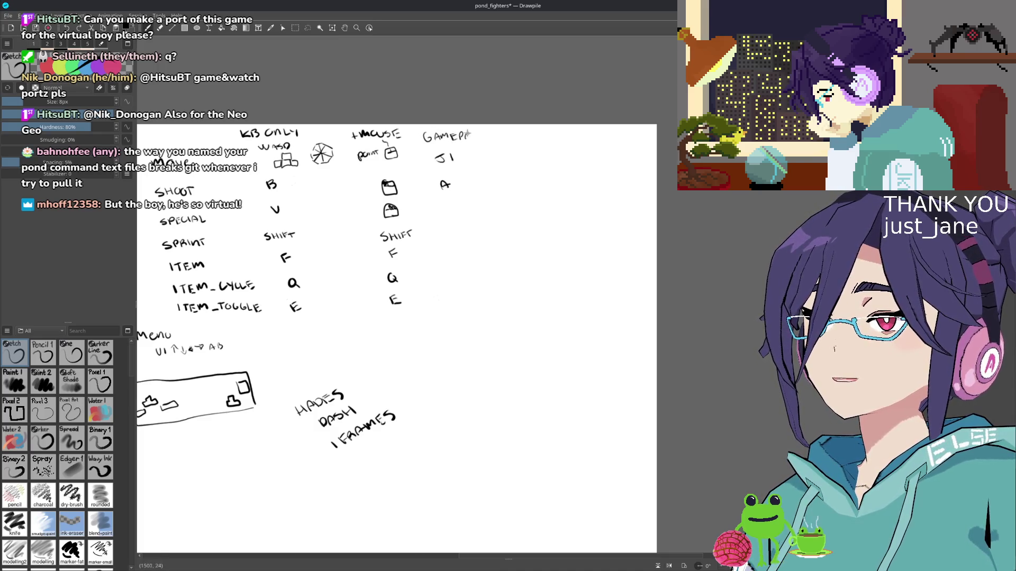
pyautogui.moveTo(475, 132); pyautogui.dragTo(476, 141)
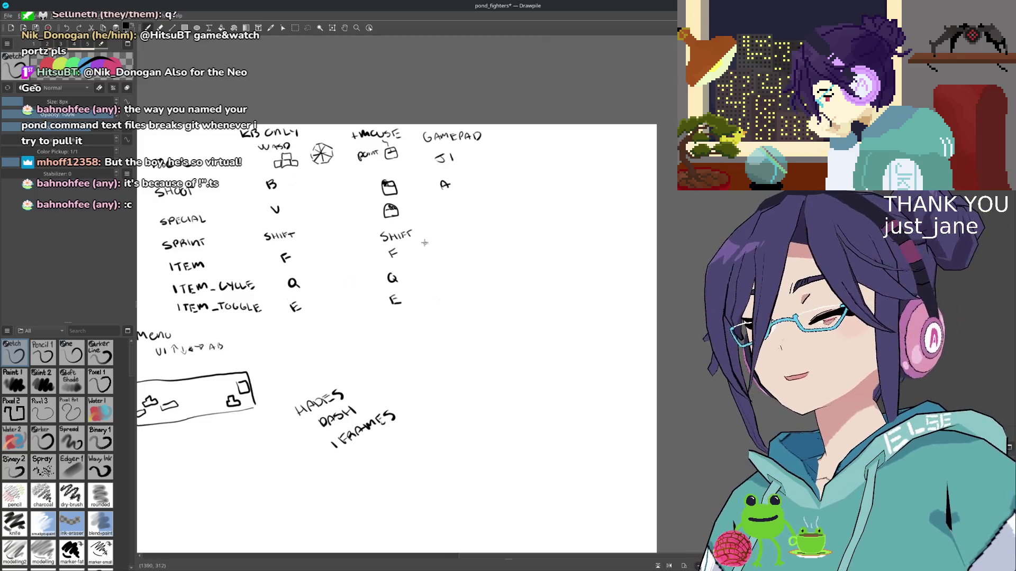
# - Erase the A under J1 and redraw it with the Sketch brush
pyautogui.moveTo(432, 211); pyautogui.dragTo(408, 213)
pyautogui.press('2')
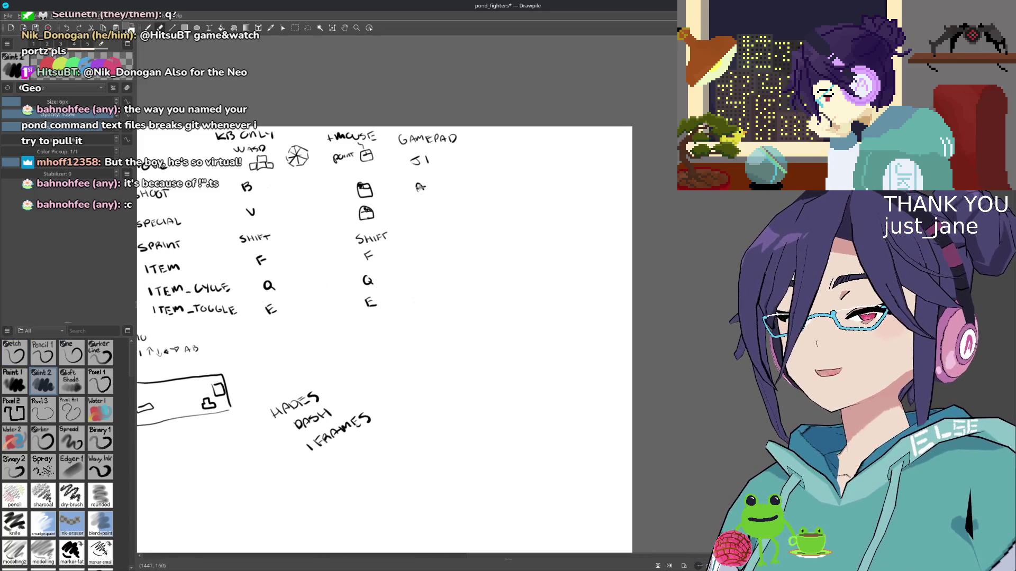
pyautogui.hotkey('ctrl', 'z')
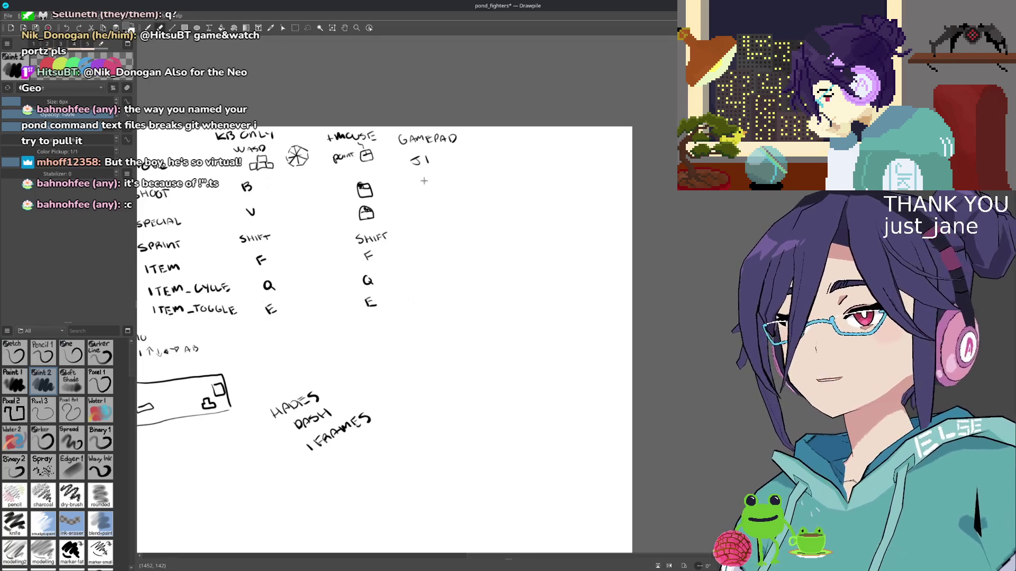
pyautogui.press('1')
pyautogui.moveTo(416, 191); pyautogui.dragTo(425, 187)
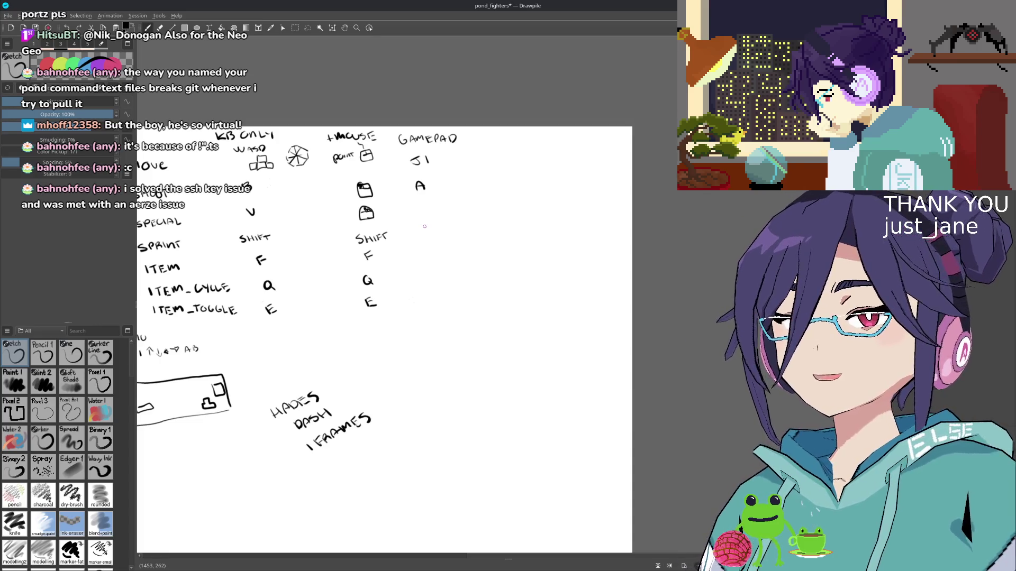
pyautogui.moveTo(444, 193); pyautogui.dragTo(417, 191)
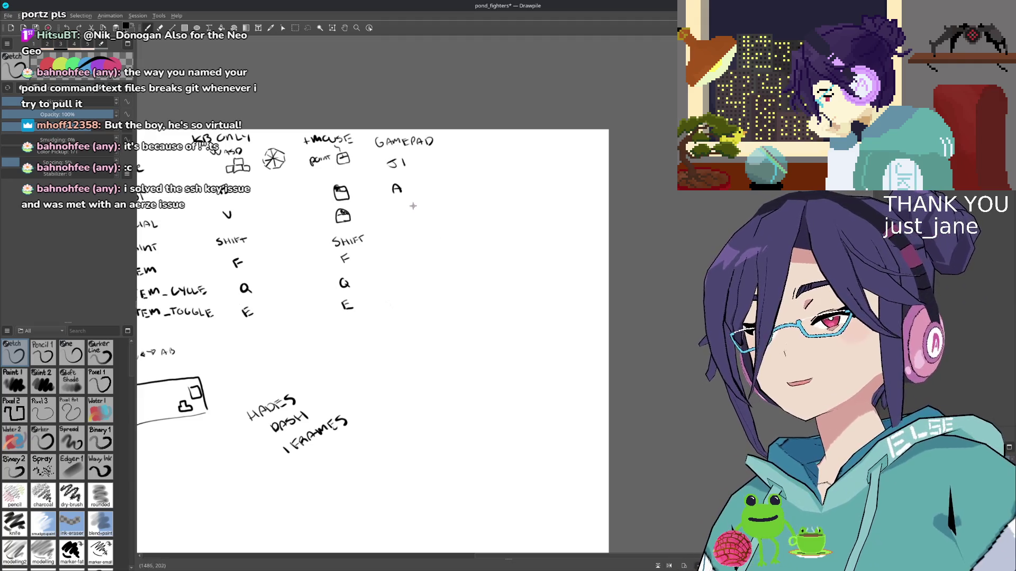
# - Write an R beside the A on the SHOOT row of the GAMEPAD column
pyautogui.scroll(-1, 433, 224)
pyautogui.hscroll(-1, 434, 220)
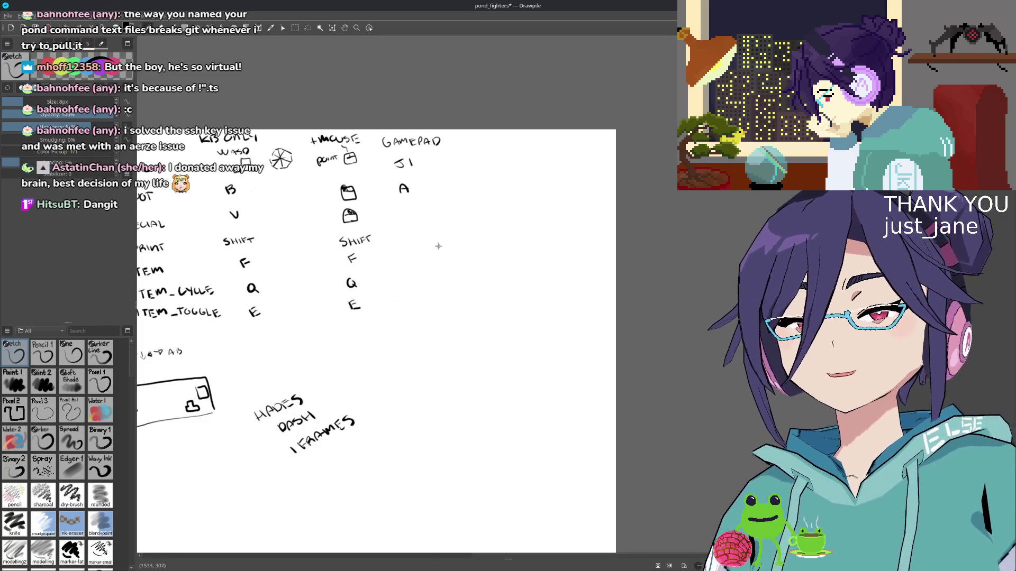
pyautogui.moveTo(390, 214)
pyautogui.mouseDown()
pyautogui.moveTo(451, 246)
pyautogui.moveTo(446, 261)
pyautogui.mouseUp()
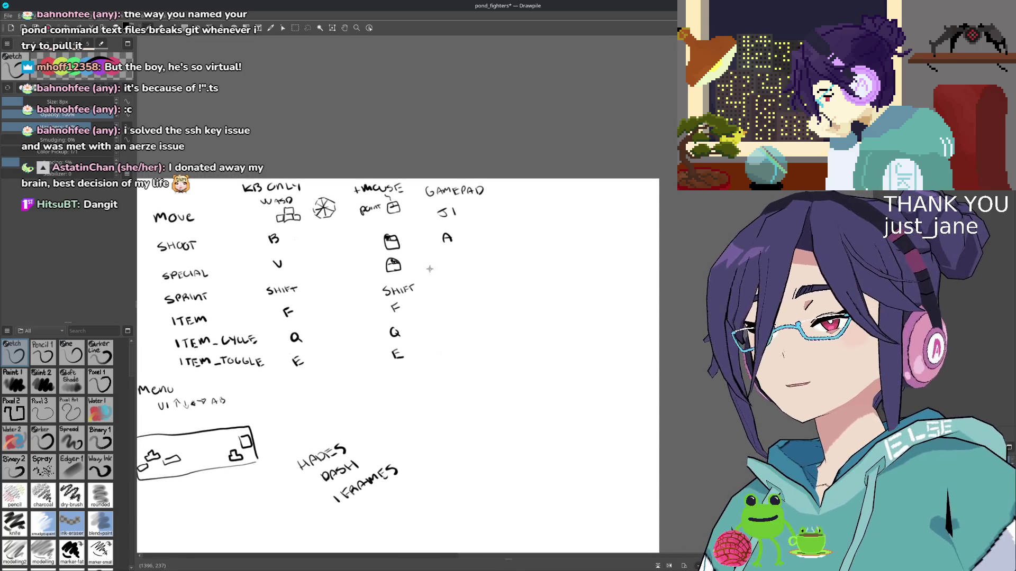
pyautogui.moveTo(446, 260); pyautogui.dragTo(444, 260)
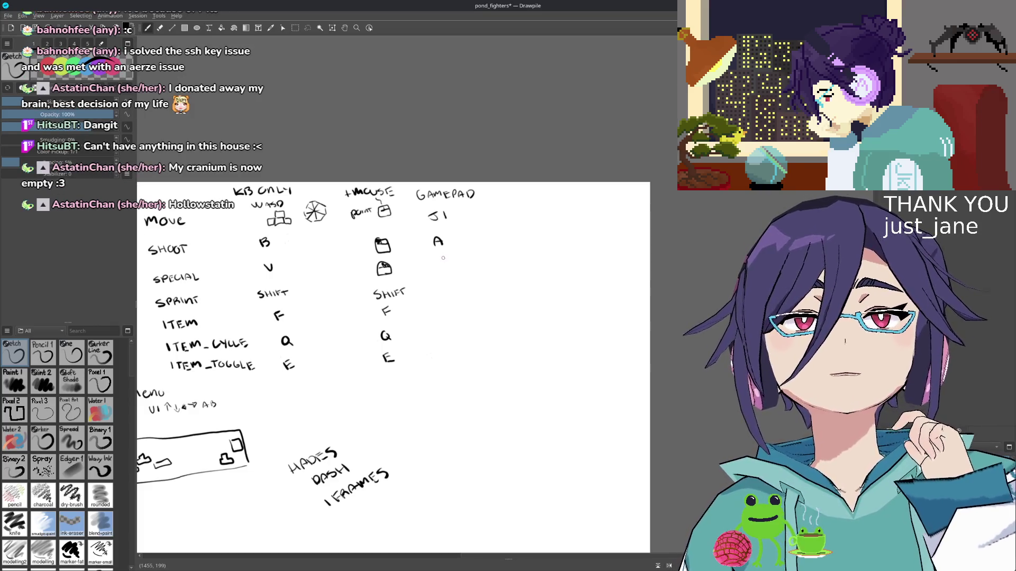
pyautogui.moveTo(470, 237); pyautogui.dragTo(483, 245)
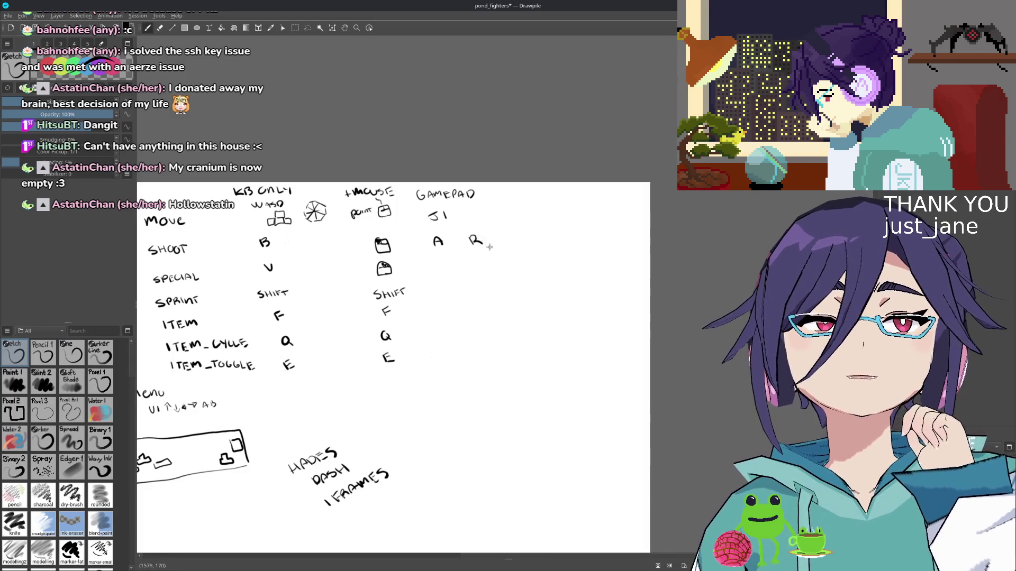
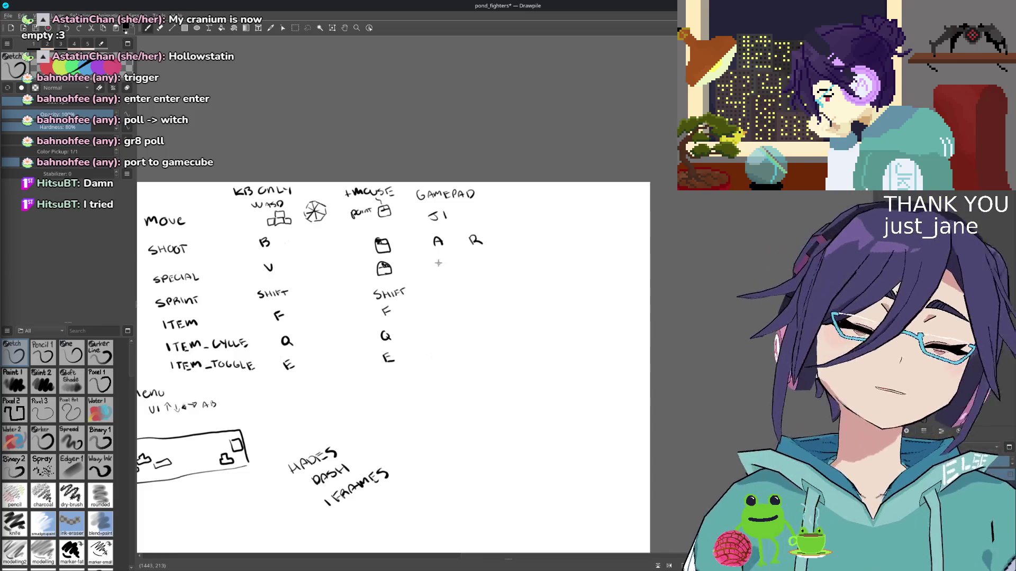
# - Handwrite B, X and Y below A in the gamepad column for Special, Sprint and Item
pyautogui.moveTo(438, 261); pyautogui.dragTo(439, 270)
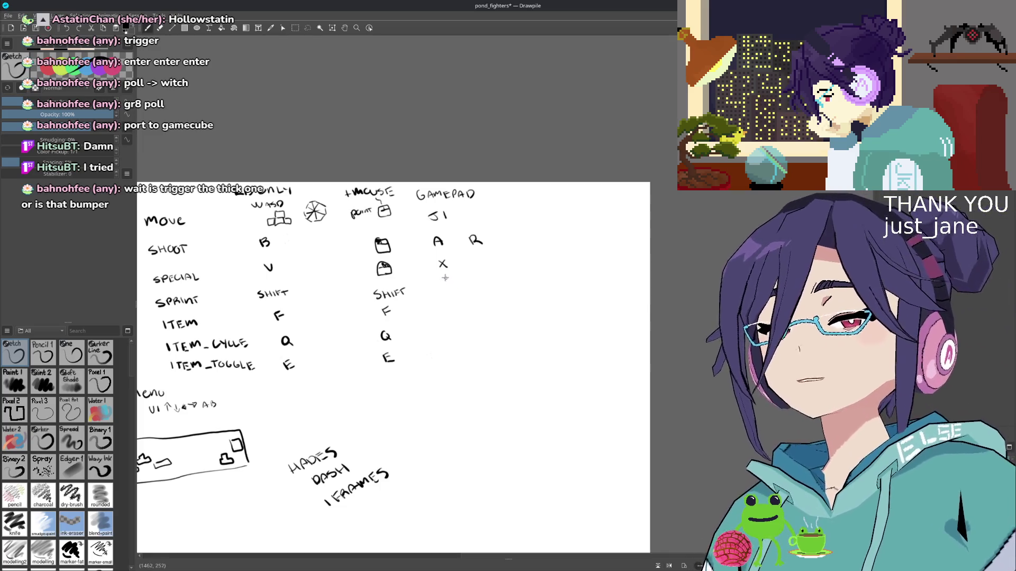
pyautogui.moveTo(438, 257); pyautogui.dragTo(439, 268)
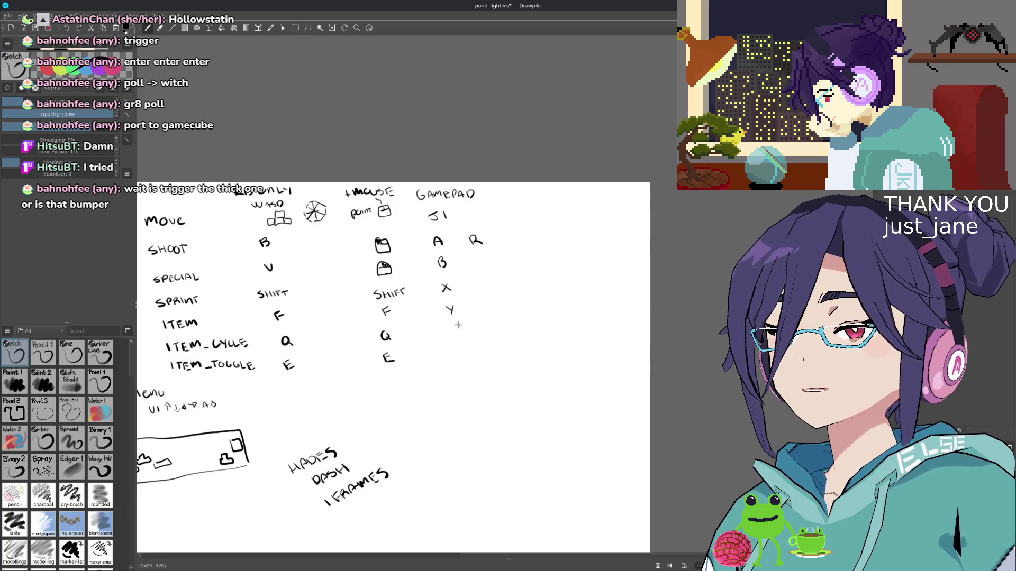
pyautogui.moveTo(455, 329); pyautogui.dragTo(451, 314)
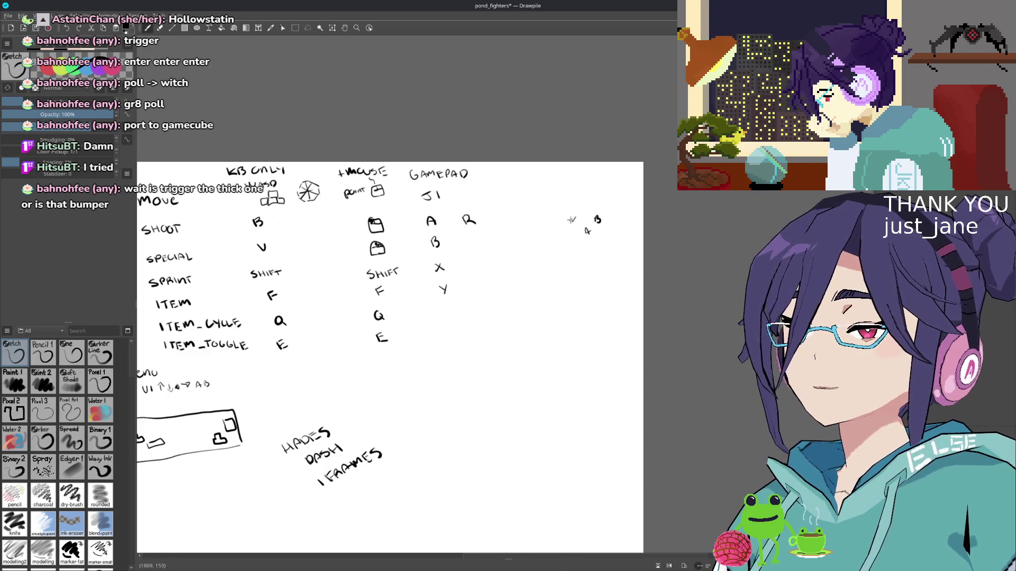
# - Write RB beside B in the gamepad column, redoing the first misdrawn attempt
pyautogui.scroll(-3, 404, 283)
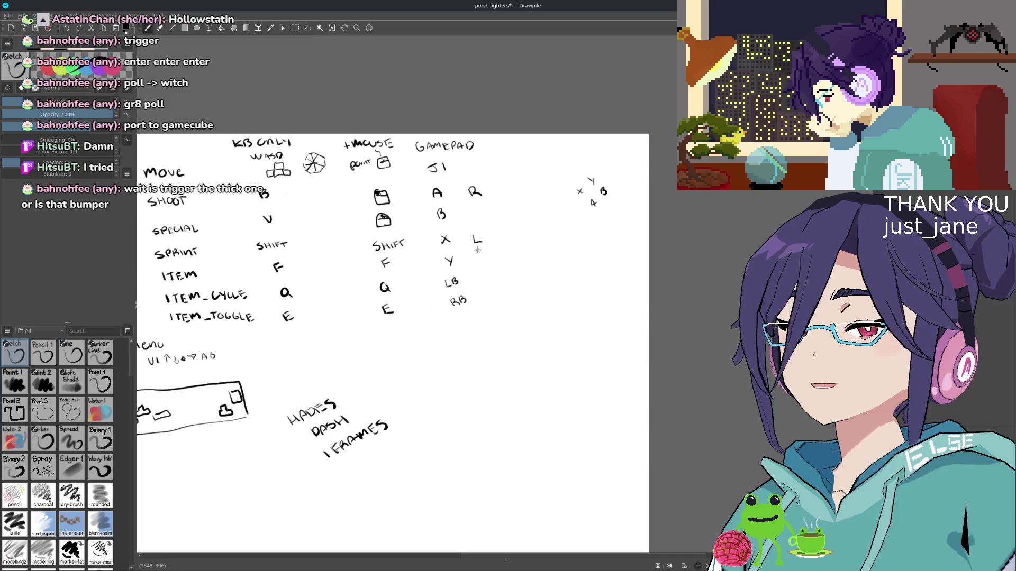
pyautogui.scroll(1, 470, 226)
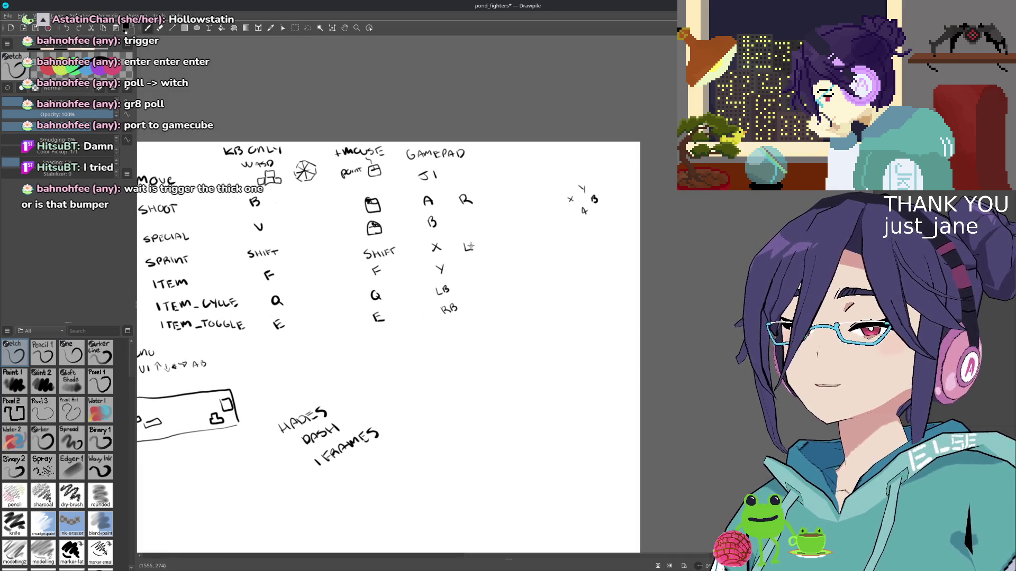
pyautogui.moveTo(463, 217); pyautogui.dragTo(476, 225)
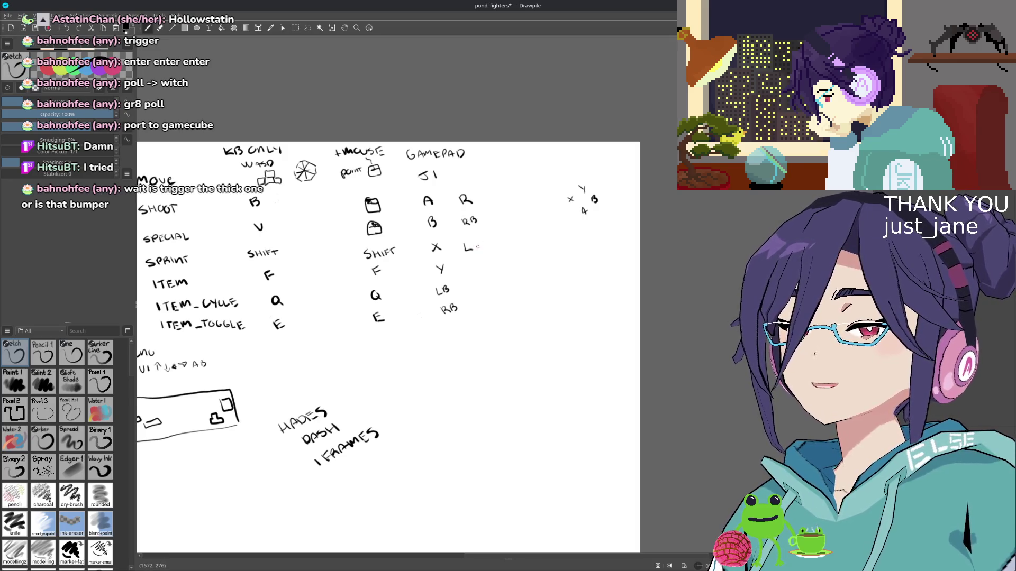
pyautogui.hotkey('ctrl', 'z')
pyautogui.hotkey('ctrl', 'z')
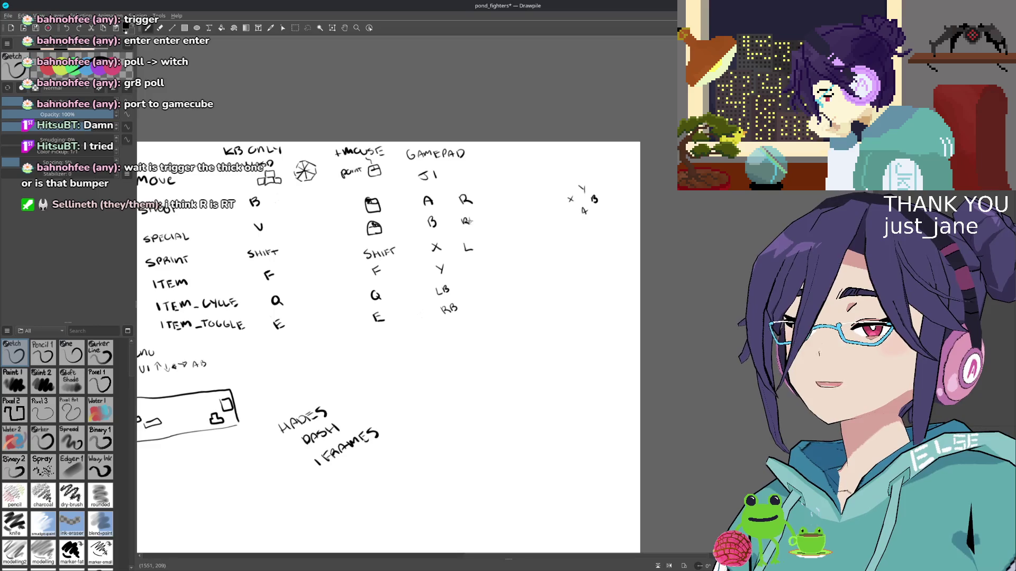
pyautogui.moveTo(470, 216); pyautogui.dragTo(475, 225)
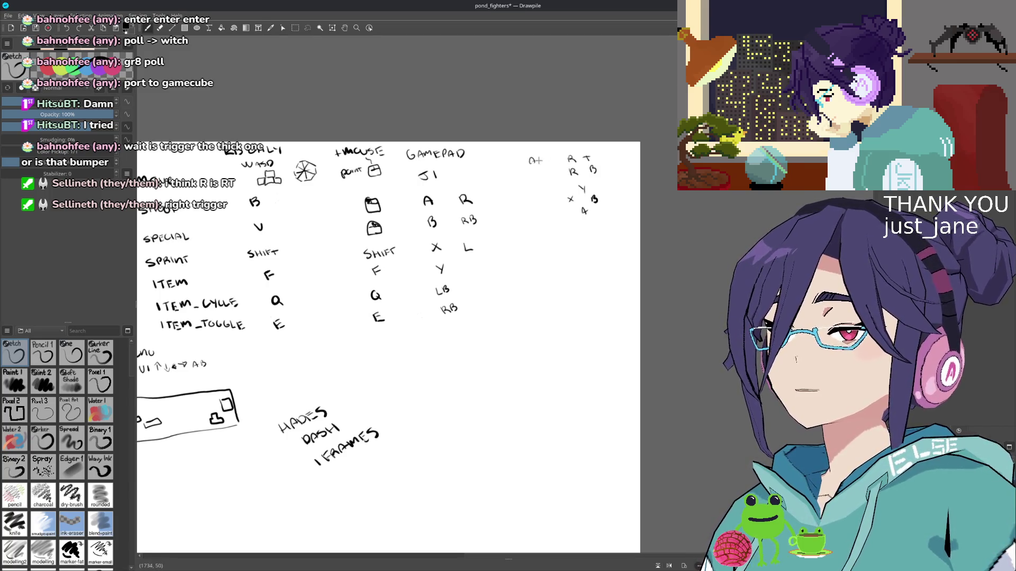
# - Label the trigger notes 'Analog RT' and 'digital RB', and add X and Y beside R and RB
pyautogui.moveTo(535, 161); pyautogui.dragTo(553, 156)
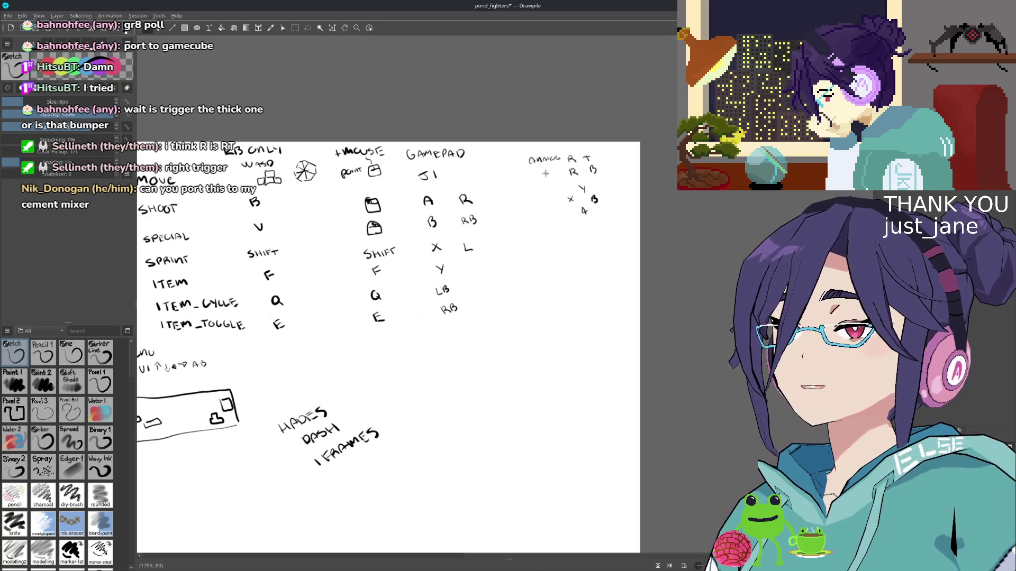
pyautogui.moveTo(533, 176); pyautogui.dragTo(568, 181)
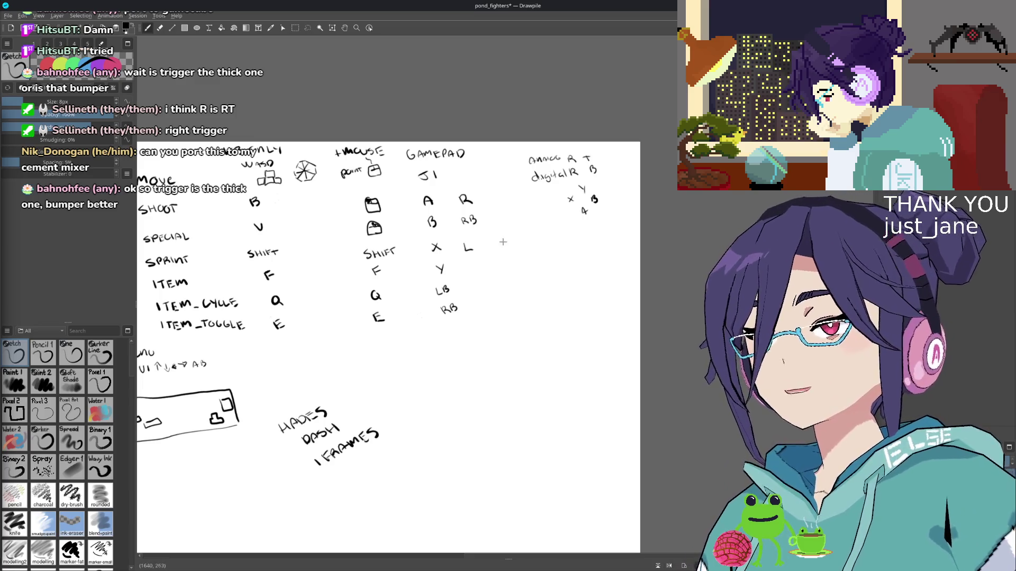
pyautogui.moveTo(500, 242); pyautogui.dragTo(526, 242)
pyautogui.hotkey('ctrl', 'z')
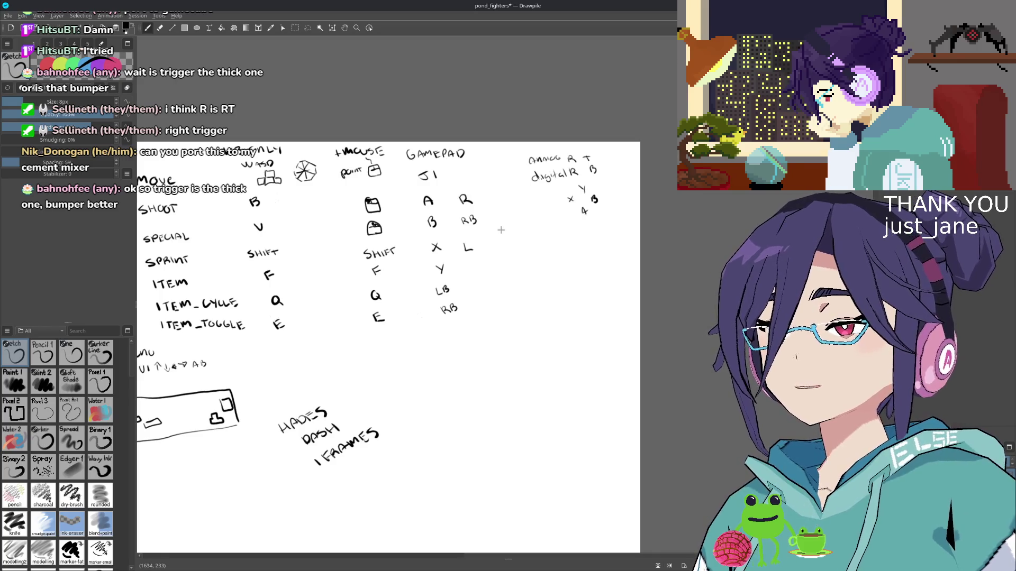
pyautogui.moveTo(480, 227); pyautogui.dragTo(535, 230)
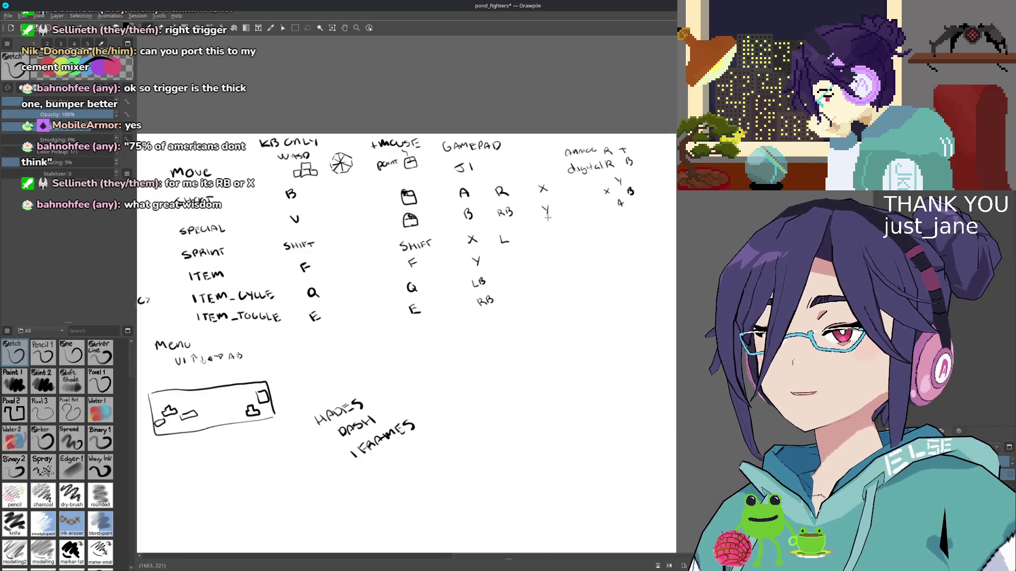
pyautogui.moveTo(560, 238); pyautogui.dragTo(536, 231)
# - Write 'A JUMP' below the notes, then bring up the desktop window overview
pyautogui.scroll(-2, 551, 251)
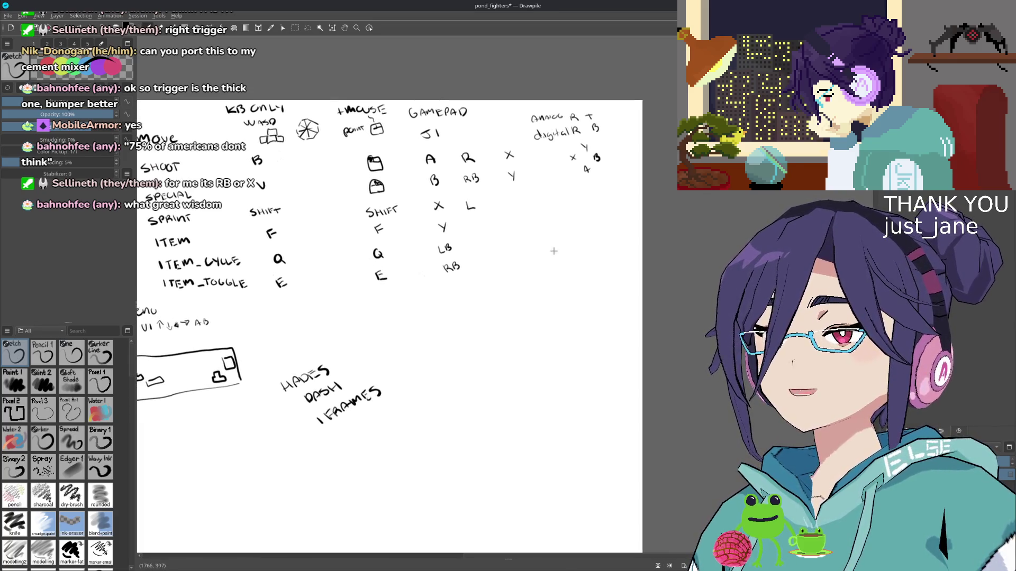
pyautogui.scroll(-2, 507, 308)
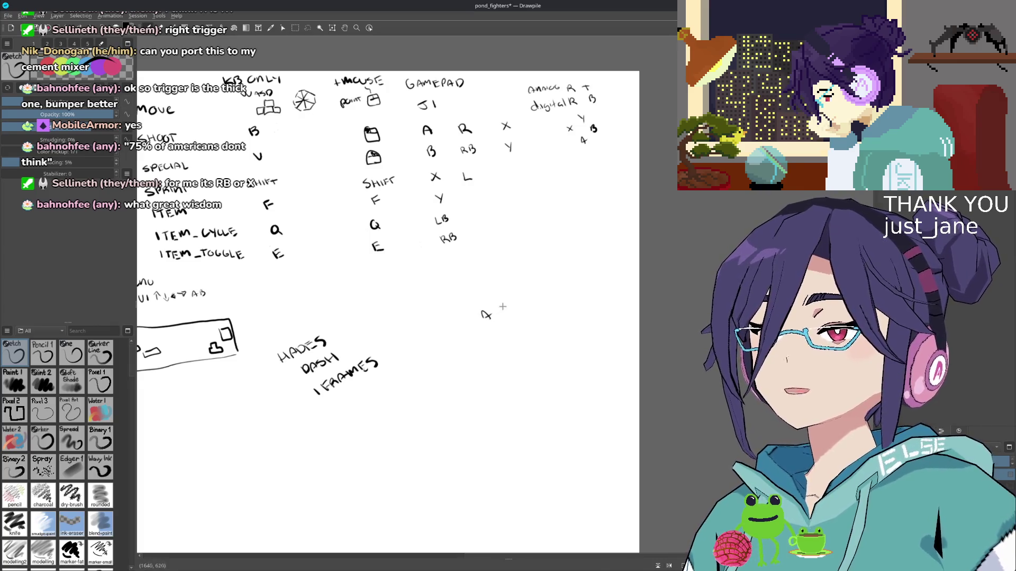
pyautogui.moveTo(534, 296); pyautogui.dragTo(540, 298)
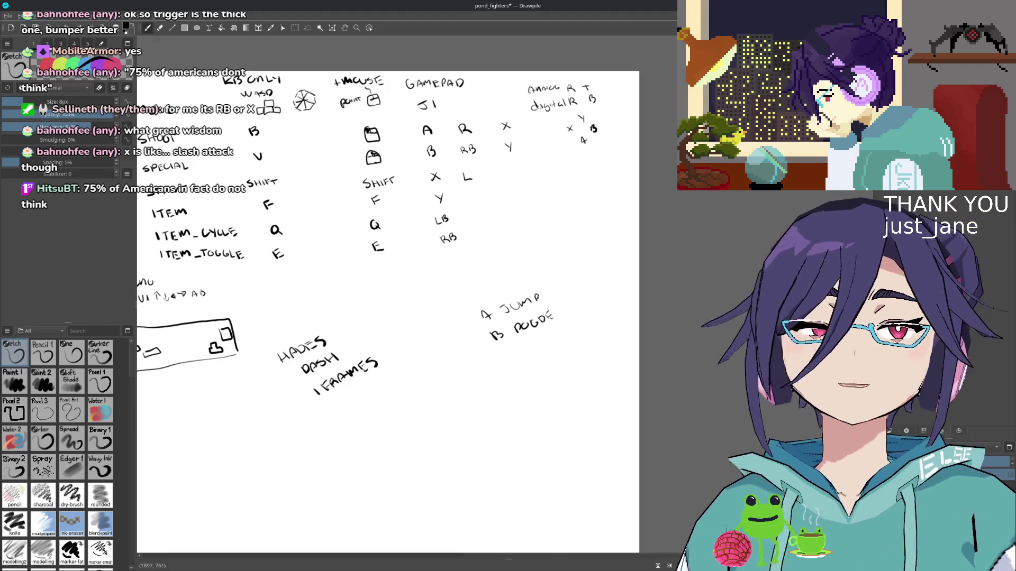
pyautogui.press('super')
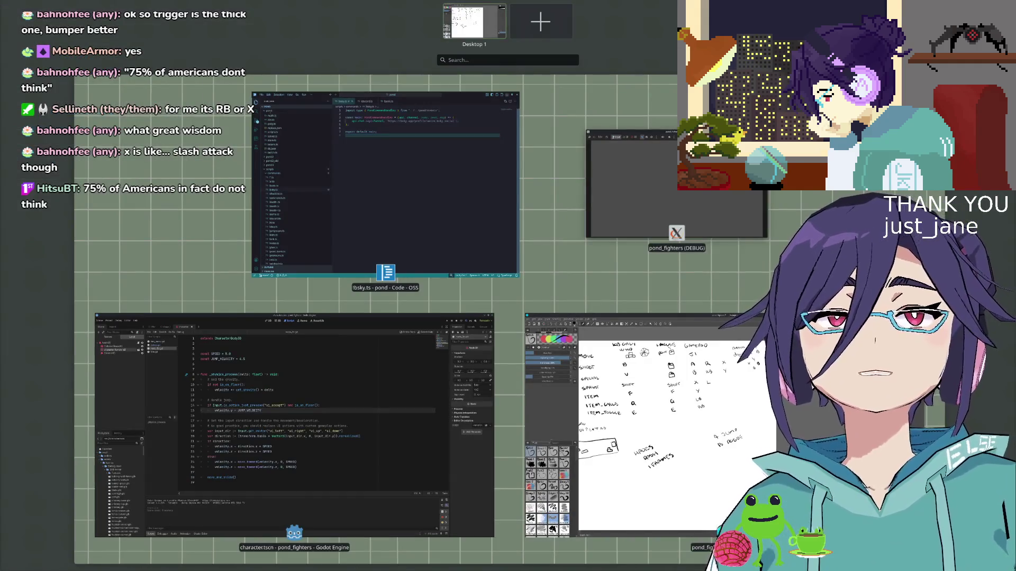
# - Close the window overview to return to the Drawpile control sheet
pyautogui.press('super')
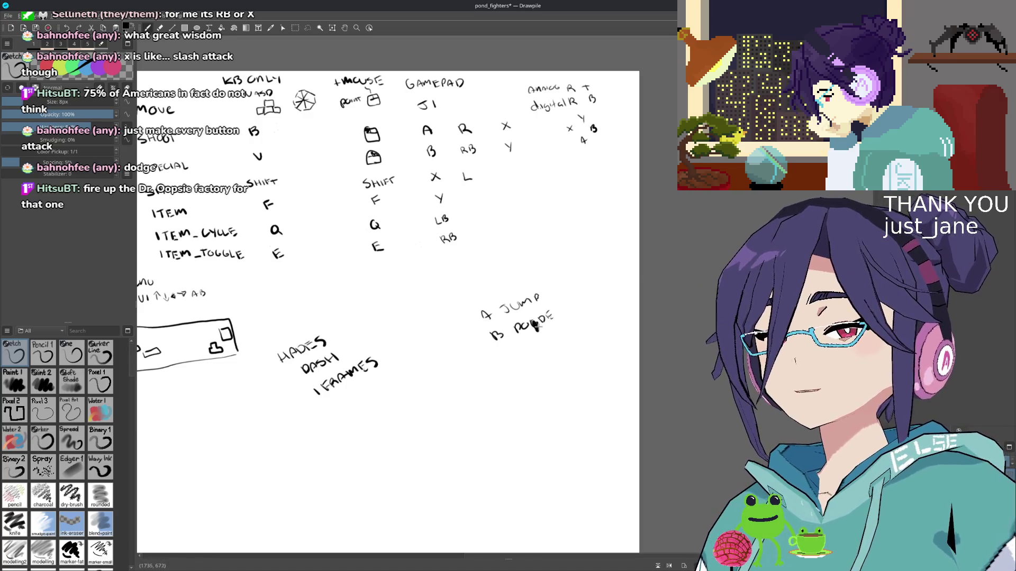
# - Erase the old word beside B and write DODGE in its place
pyautogui.press('e')
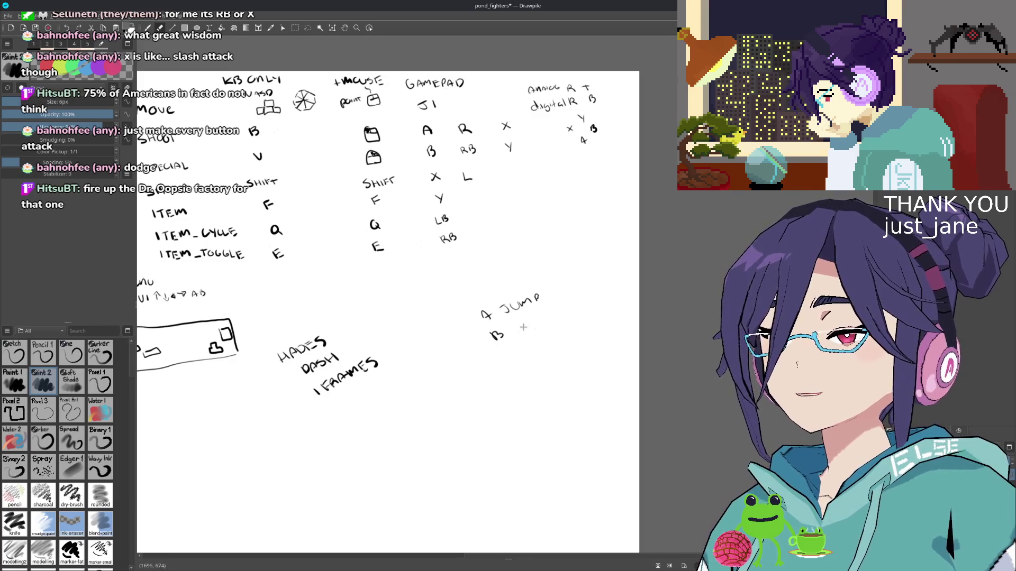
pyautogui.press('e')
pyautogui.moveTo(511, 322); pyautogui.dragTo(511, 333)
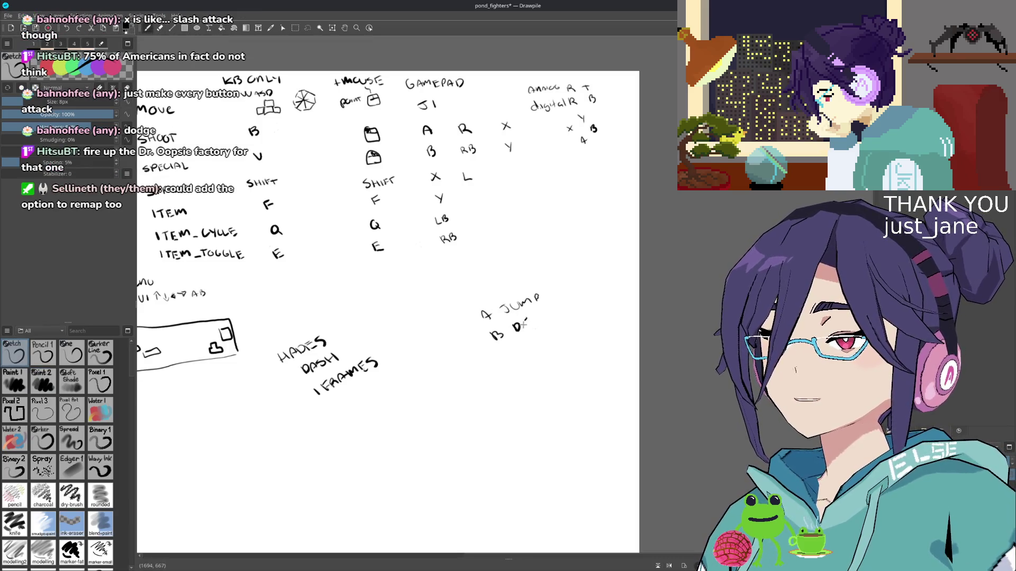
pyautogui.moveTo(525, 321); pyautogui.dragTo(537, 327)
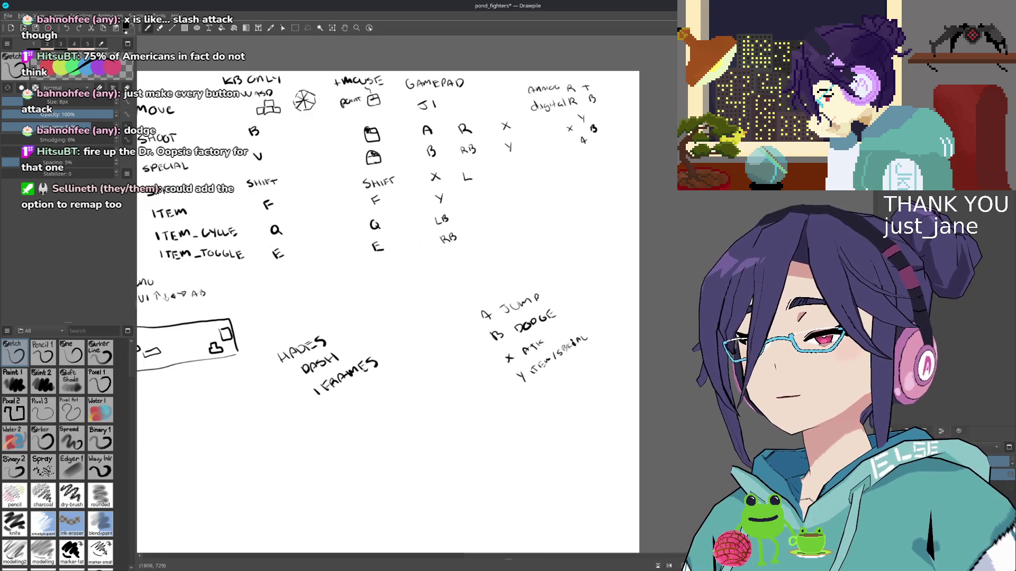
# - Rewrite the end of 'Y ITEM/SPECIAL' and undo a stray diagonal stroke
pyautogui.hotkey('ctrl', 'z')
pyautogui.moveTo(563, 349); pyautogui.dragTo(597, 336)
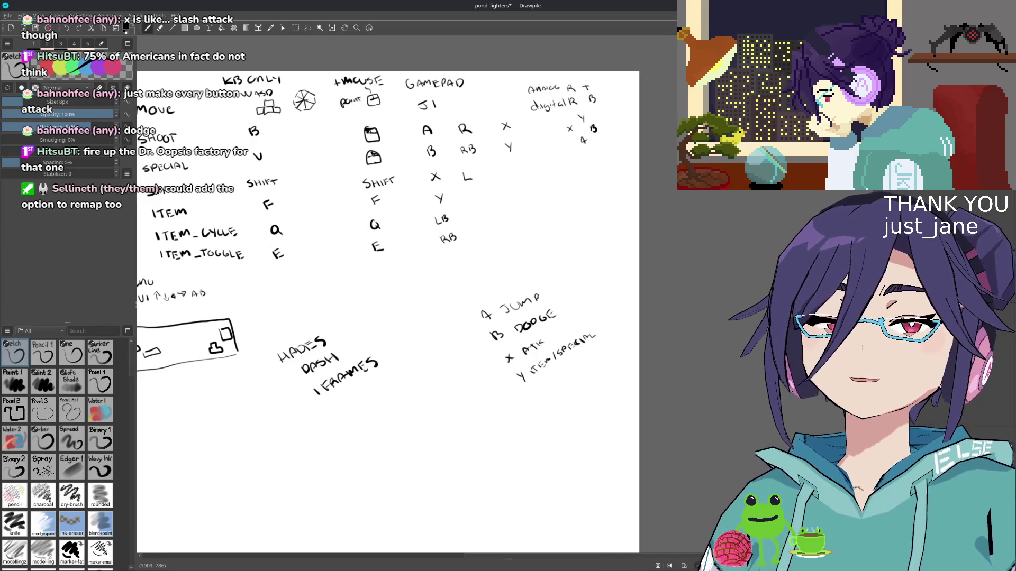
pyautogui.moveTo(318, 262); pyautogui.dragTo(463, 307)
pyautogui.hotkey('ctrl', 'z')
pyautogui.moveTo(173, 182); pyautogui.dragTo(410, 260)
pyautogui.moveTo(324, 169); pyautogui.dragTo(348, 183)
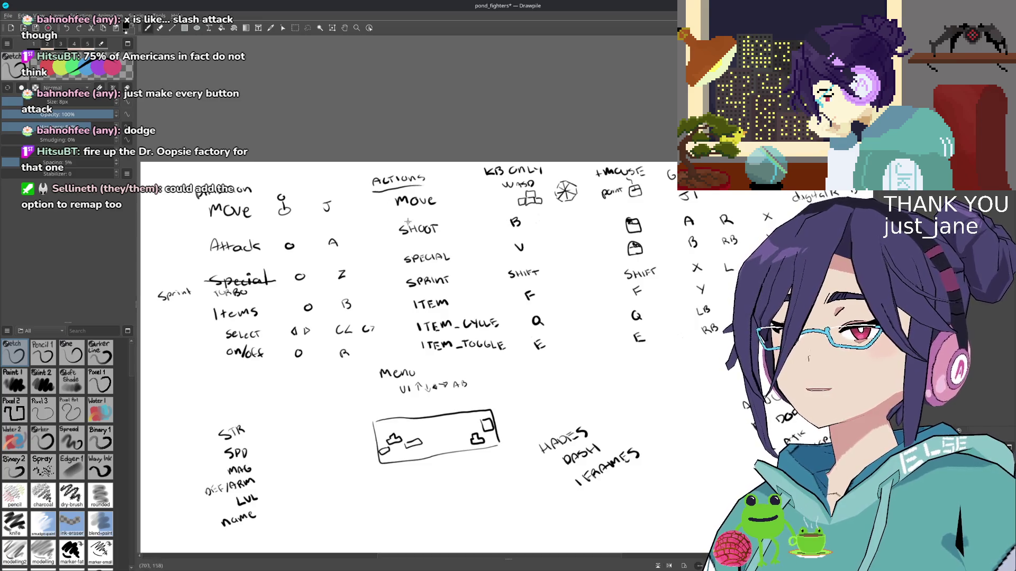
# - Pan the canvas left and up to show the attack, special, items and stats notes
pyautogui.hscroll(10, 403, 217)
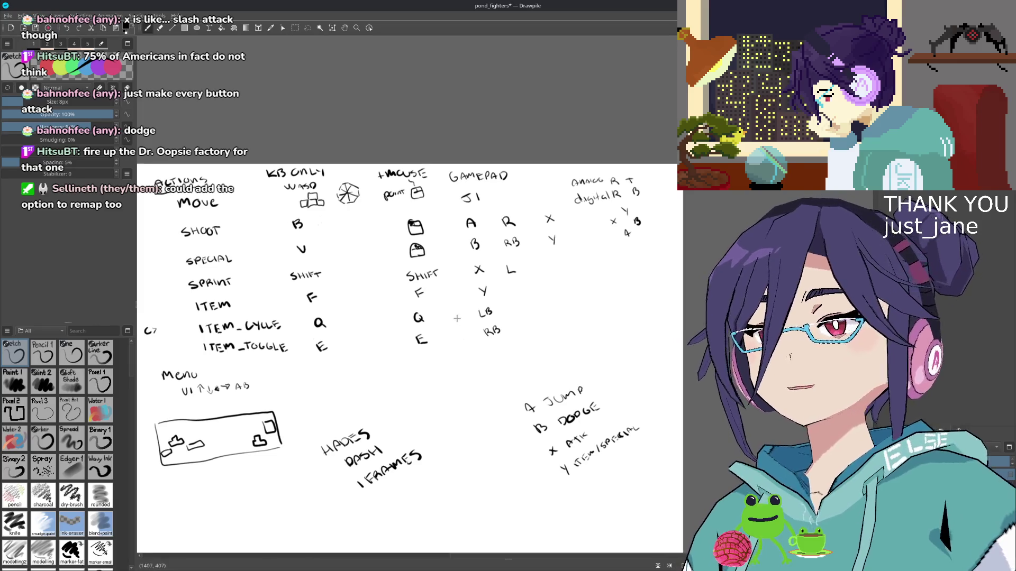
pyautogui.scroll(-5, 459, 319)
pyautogui.hscroll(5, 458, 318)
pyautogui.scroll(2, 425, 292)
pyautogui.hscroll(-1, 426, 293)
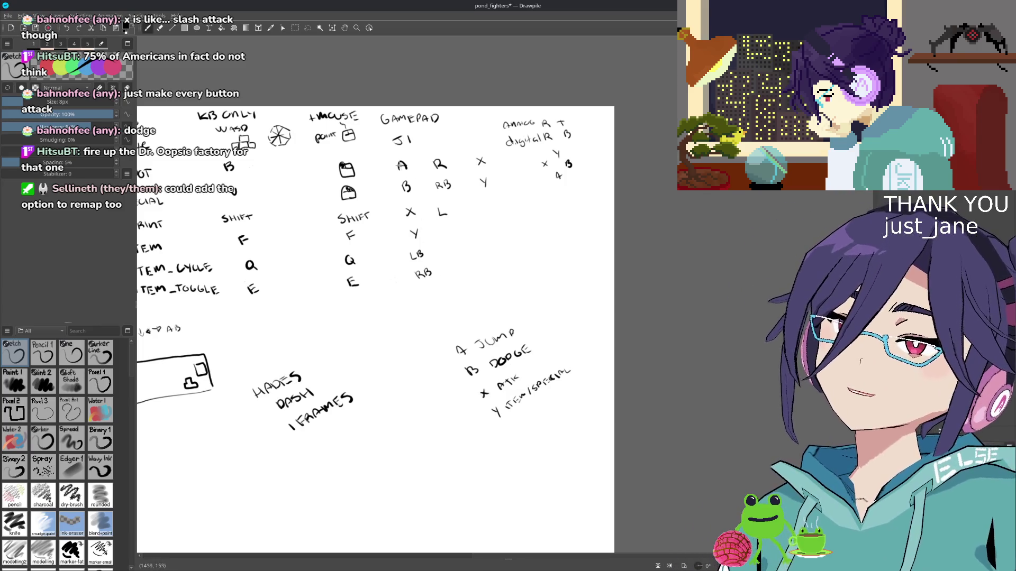
pyautogui.scroll(1, 430, 192)
pyautogui.hscroll(-3, 429, 192)
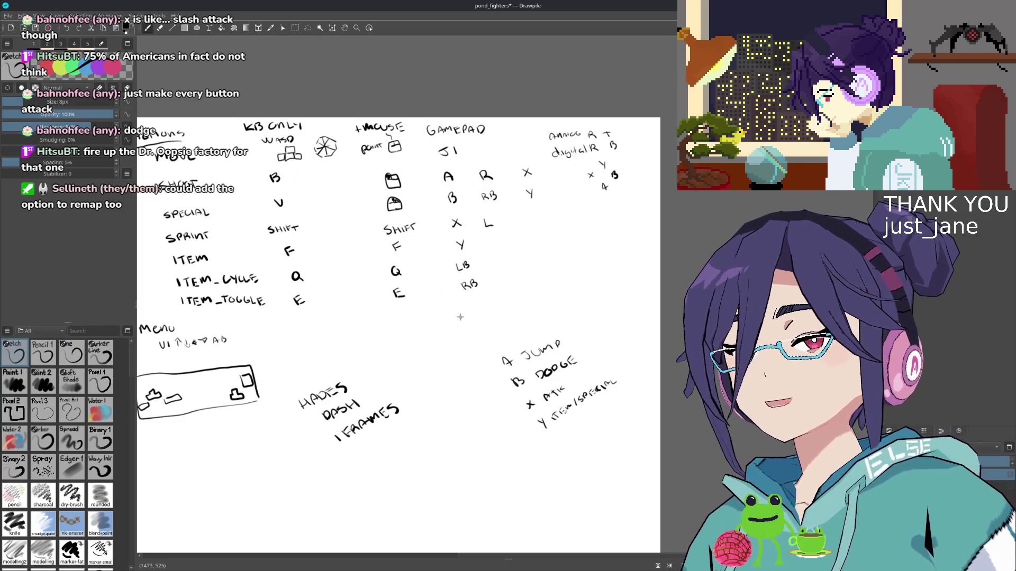
pyautogui.moveTo(441, 400); pyautogui.dragTo(390, 351)
pyautogui.scroll(-3, 389, 351)
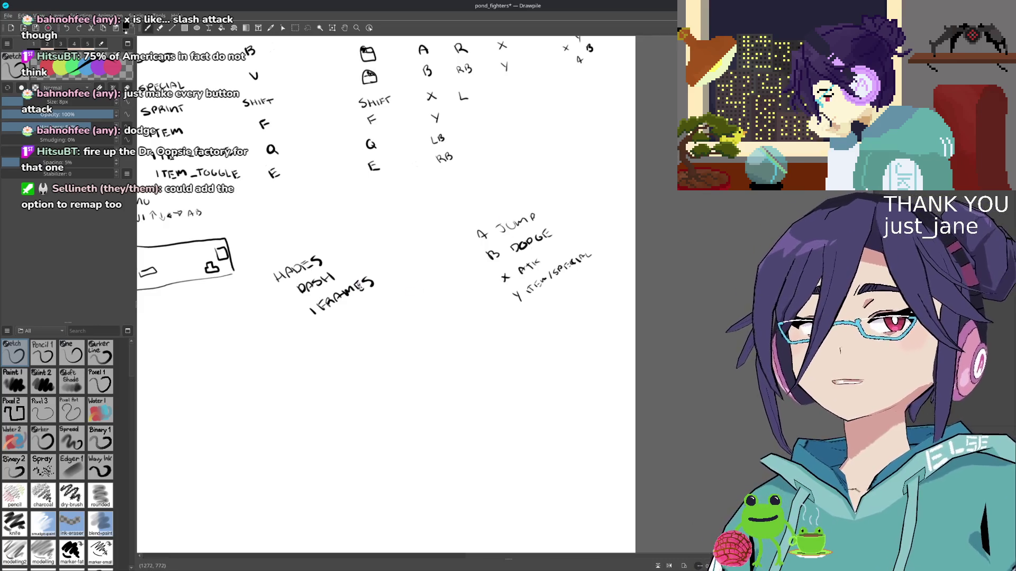
pyautogui.scroll(1, 448, 247)
pyautogui.scroll(5, 447, 247)
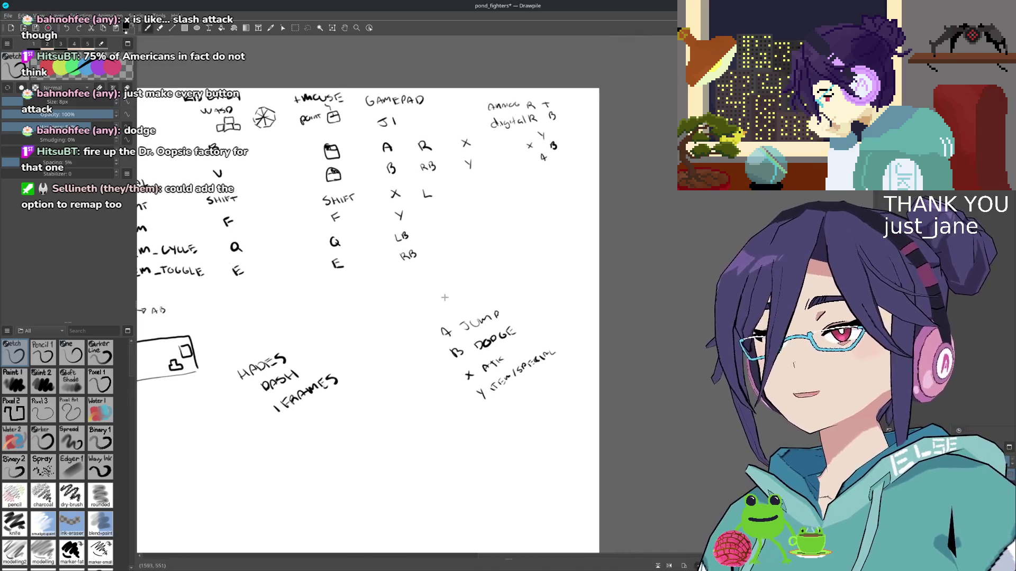
pyautogui.hscroll(3, 428, 275)
pyautogui.scroll(2, 361, 287)
pyautogui.hscroll(-3, 362, 287)
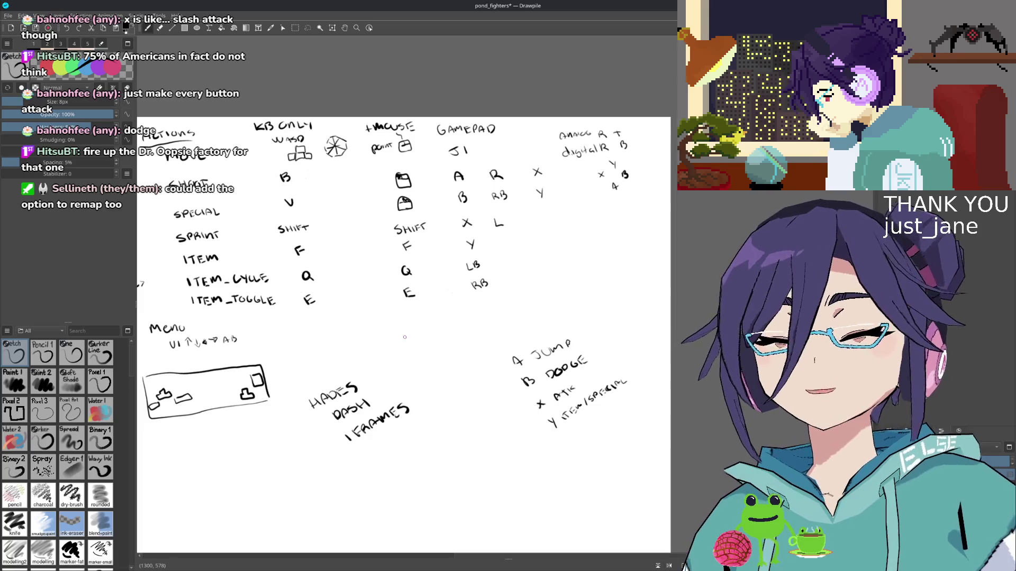
pyautogui.hscroll(3, 462, 323)
pyautogui.scroll(-1, 463, 322)
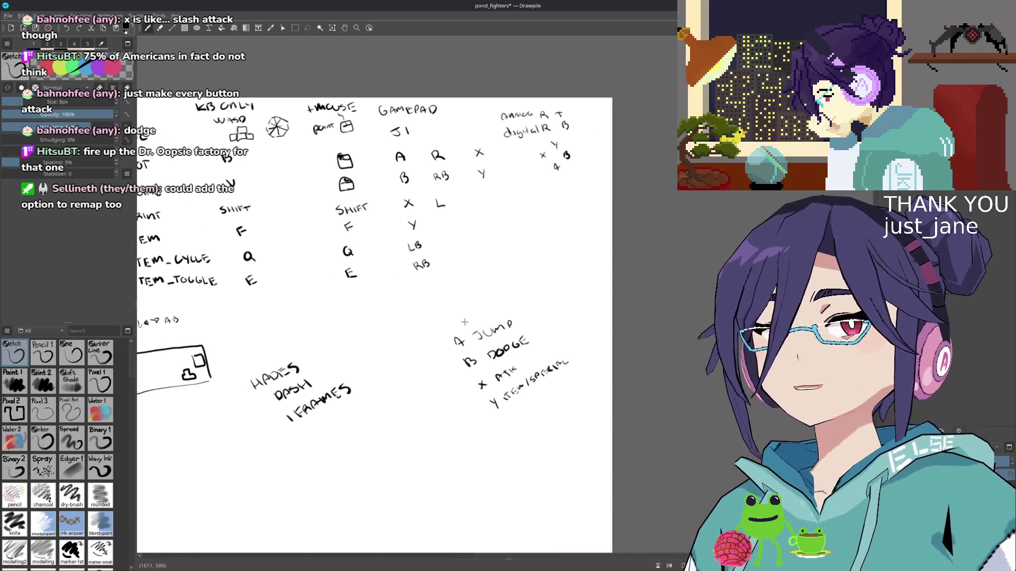
pyautogui.hscroll(-5, 462, 322)
pyautogui.scroll(-1, 468, 349)
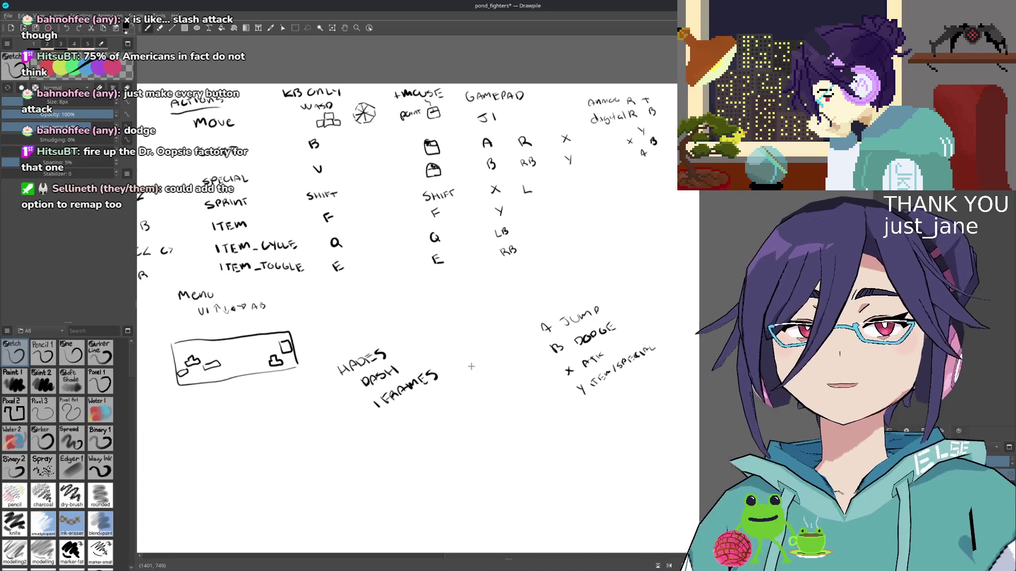
pyautogui.scroll(-1, 472, 371)
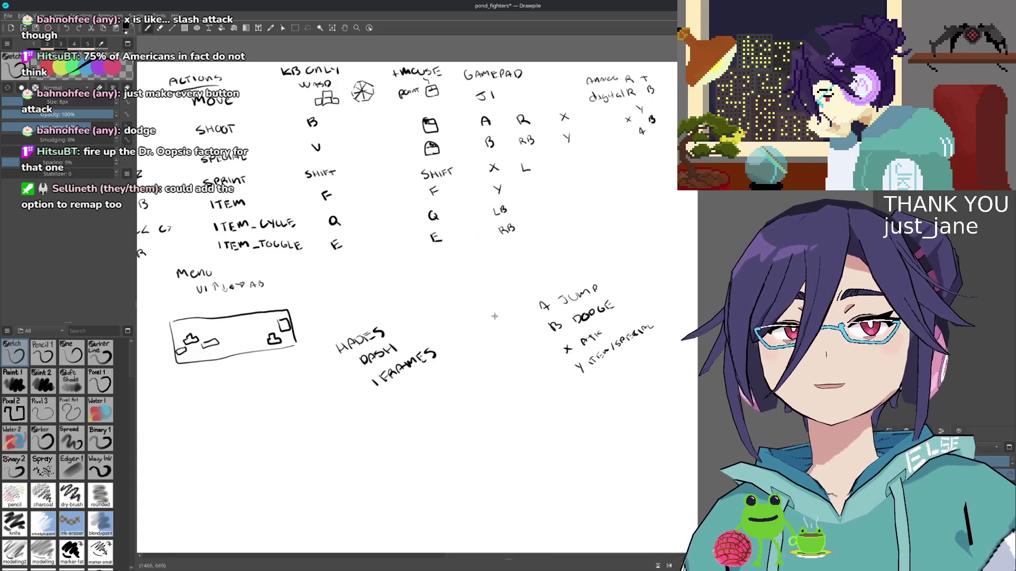
pyautogui.scroll(3, 434, 338)
pyautogui.hscroll(-4, 412, 318)
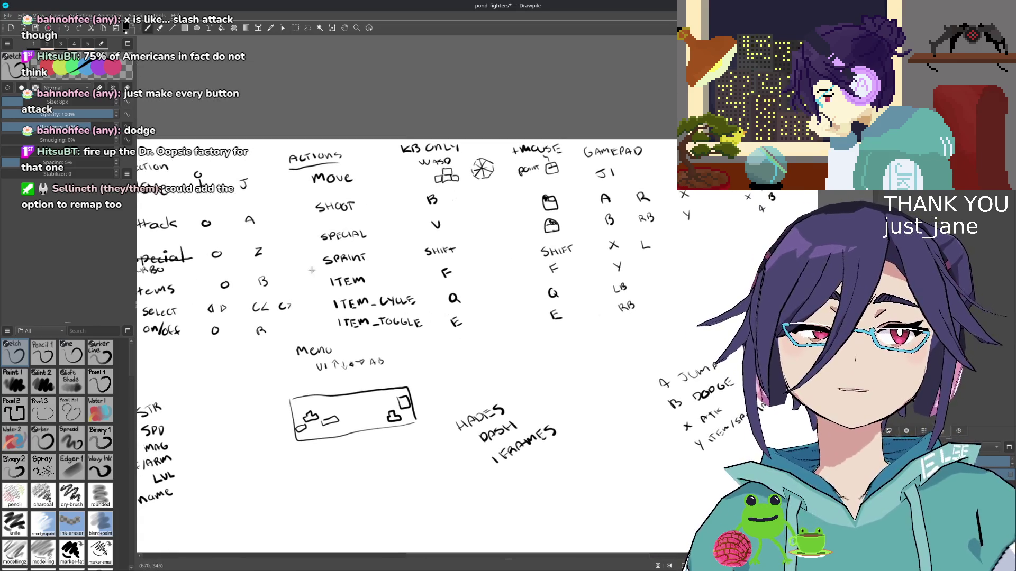
# - Bracket SPRINT through ITEM_TOGGLE, and bracket MOVE, SHOOT and SPECIAL as CORE actions
pyautogui.moveTo(316, 251); pyautogui.dragTo(342, 336)
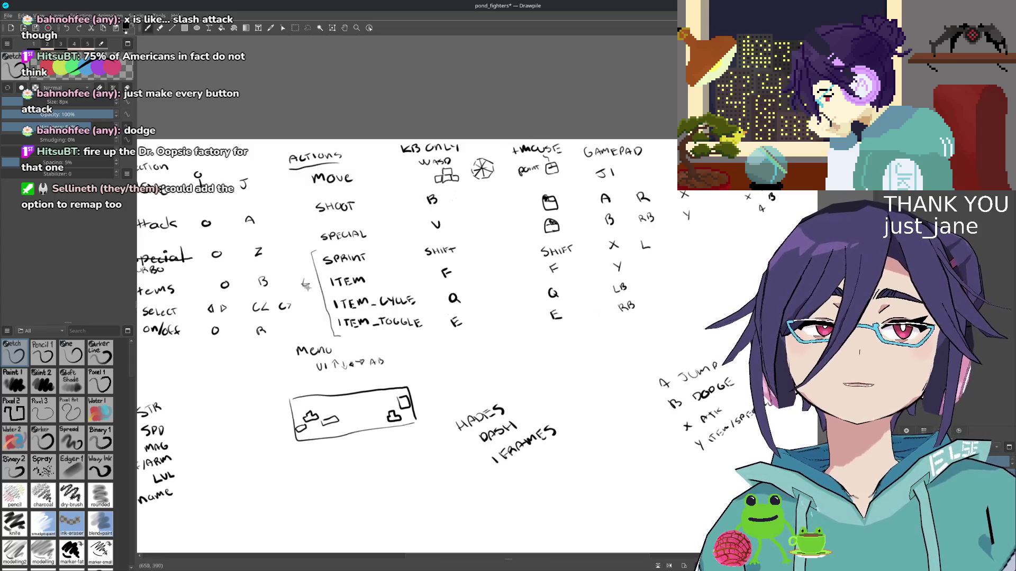
pyautogui.moveTo(290, 180); pyautogui.dragTo(300, 230)
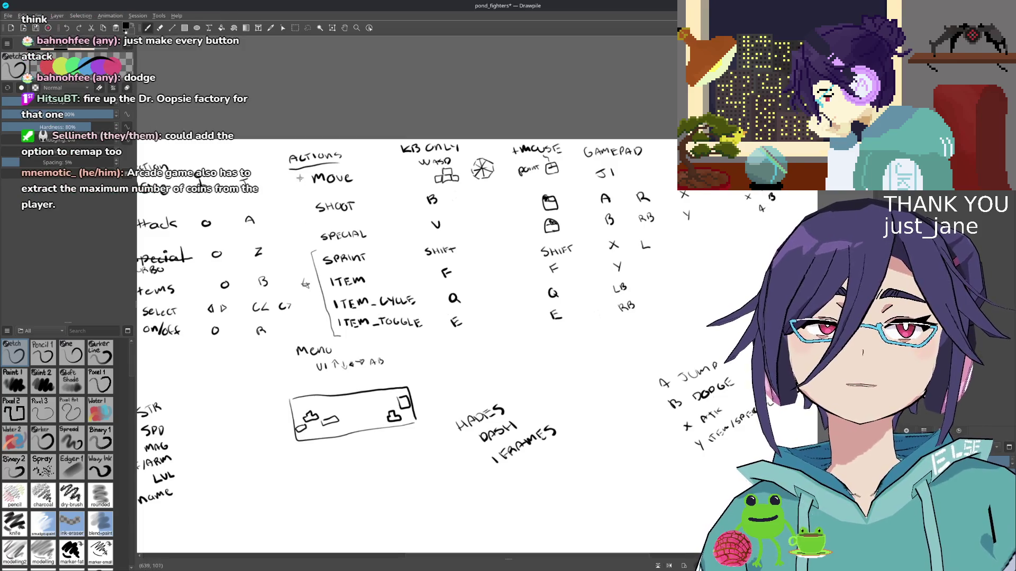
pyautogui.moveTo(290, 178)
pyautogui.mouseDown()
pyautogui.moveTo(305, 241)
pyautogui.moveTo(299, 179)
pyautogui.mouseUp()
pyautogui.hotkey('ctrl', 'z')
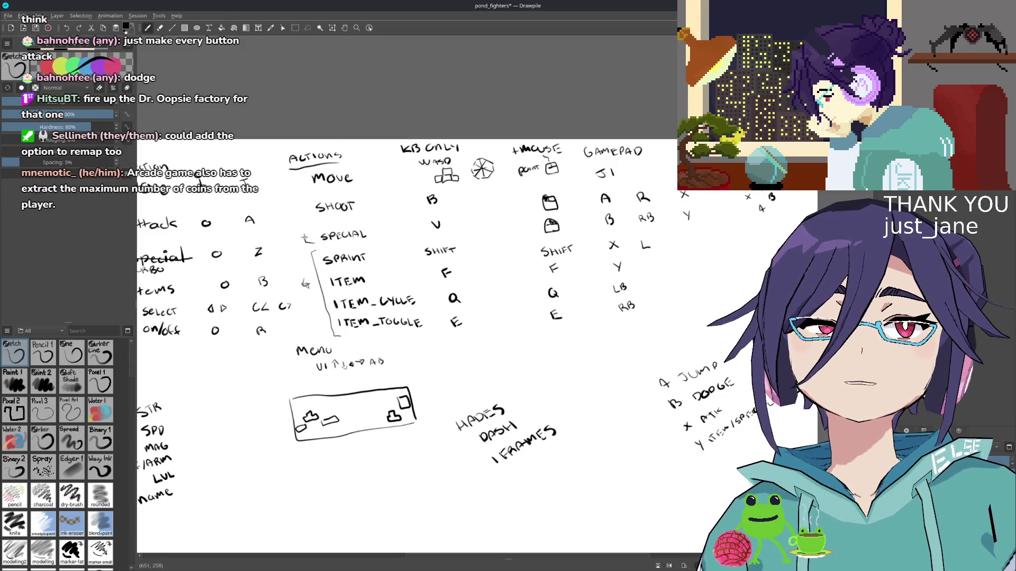
pyautogui.hotkey('ctrl', 'z')
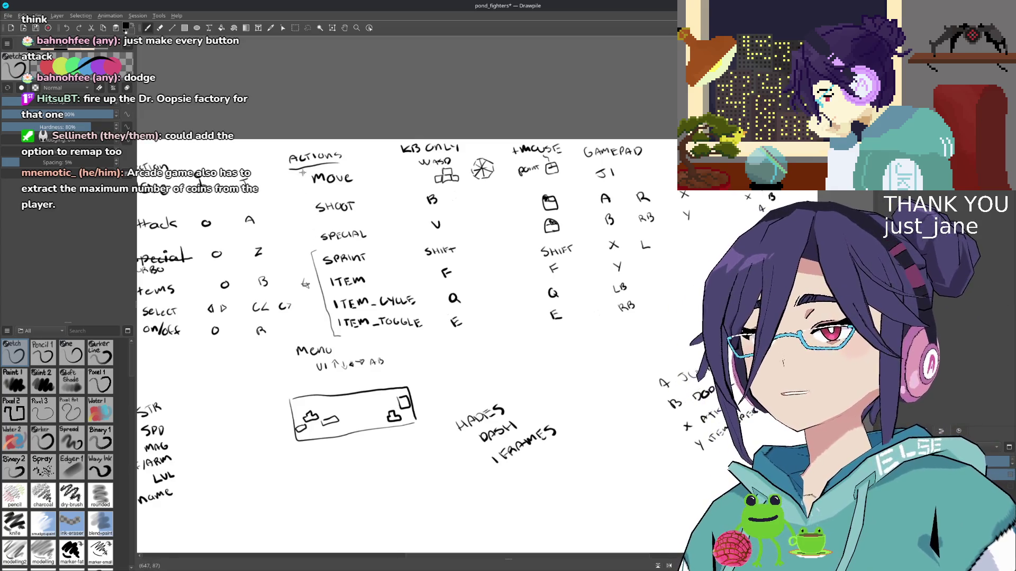
pyautogui.moveTo(302, 175); pyautogui.dragTo(314, 244)
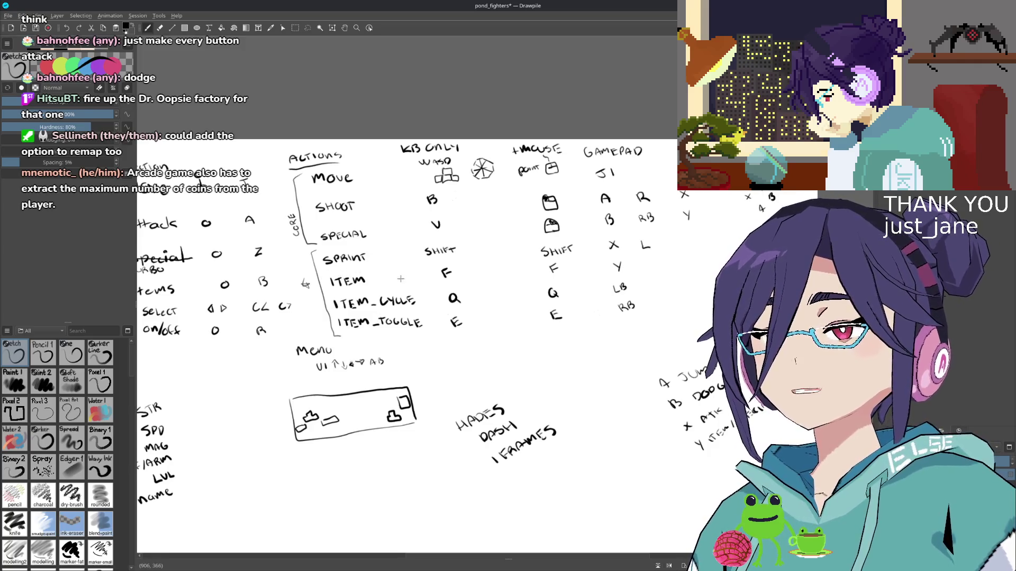
pyautogui.moveTo(401, 278); pyautogui.dragTo(371, 267)
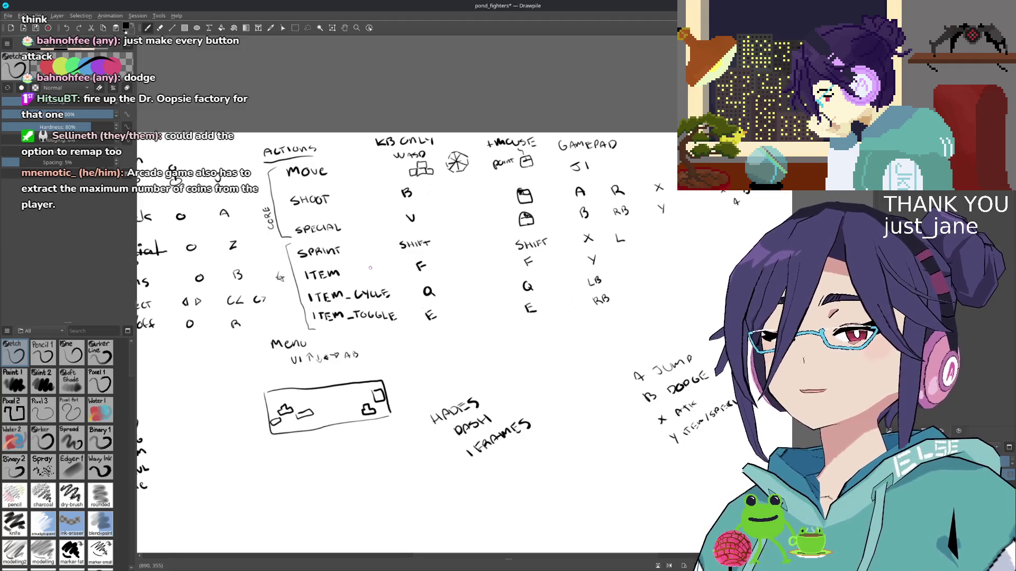
# - Label the gamepad column ABXY beside J1, discarding a trial bracket
pyautogui.moveTo(474, 277); pyautogui.dragTo(436, 255)
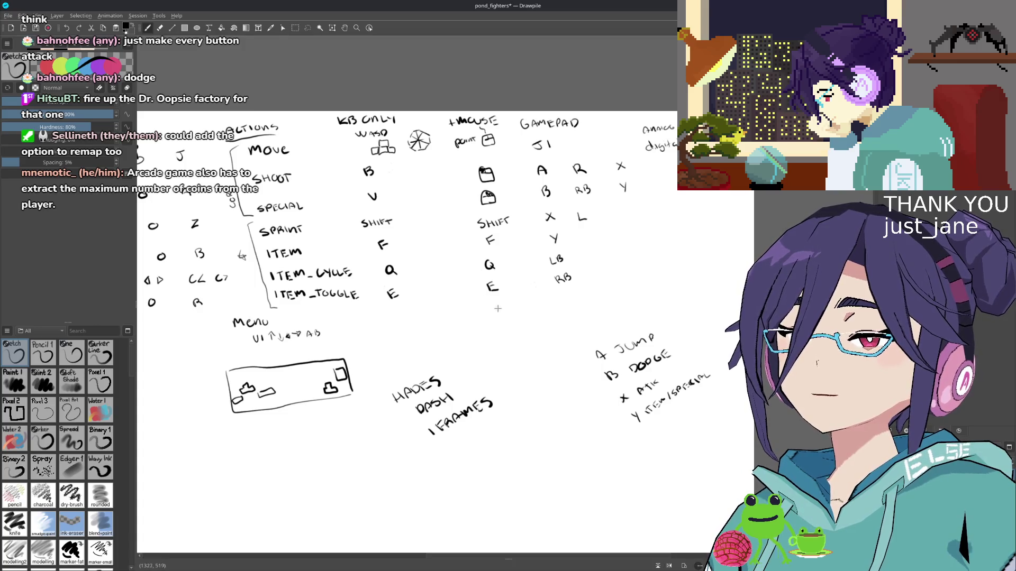
pyautogui.moveTo(509, 309); pyautogui.dragTo(392, 226)
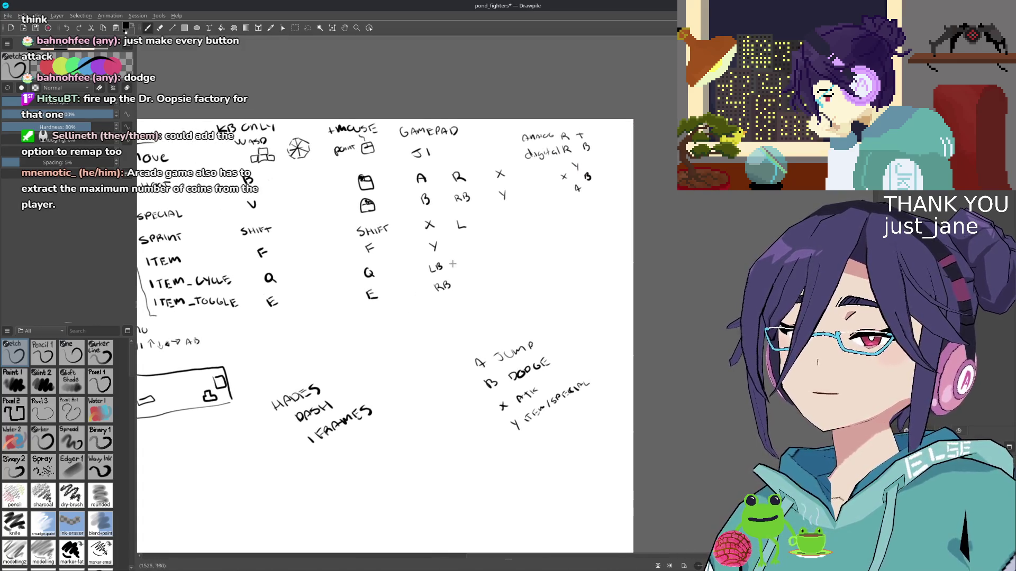
pyautogui.moveTo(430, 162); pyautogui.dragTo(474, 171)
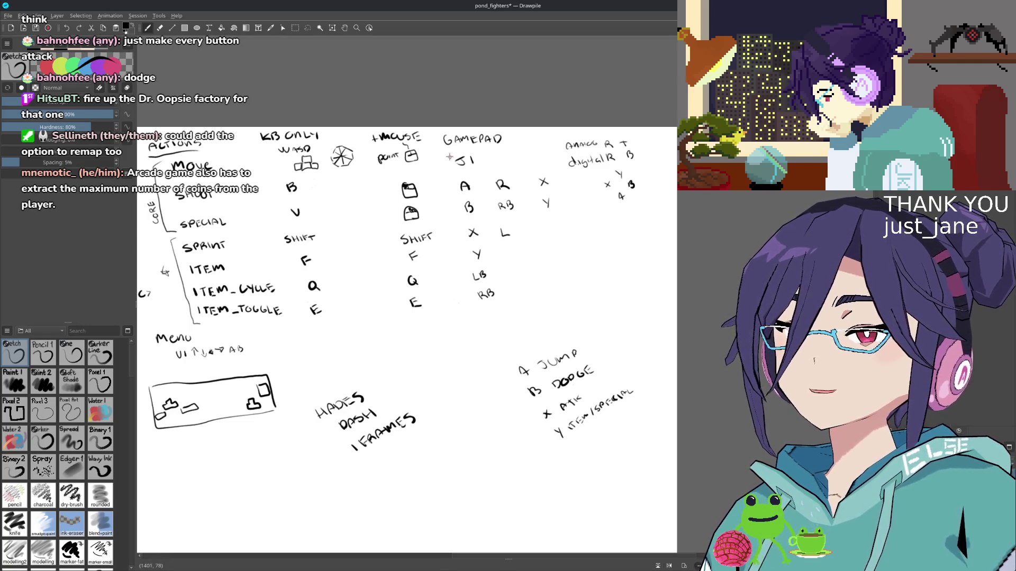
pyautogui.moveTo(442, 158); pyautogui.dragTo(453, 221)
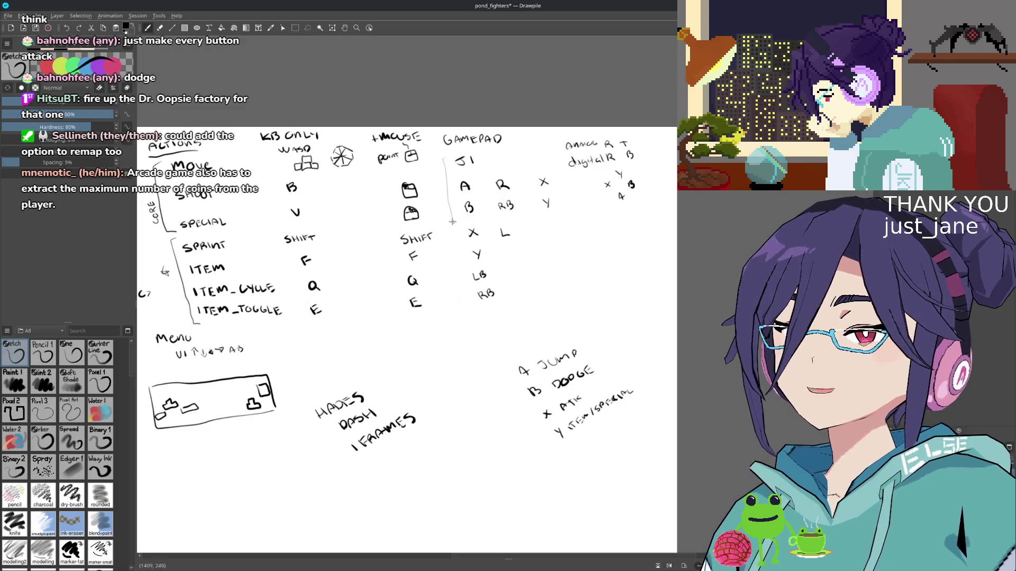
pyautogui.hotkey('ctrl', 'z')
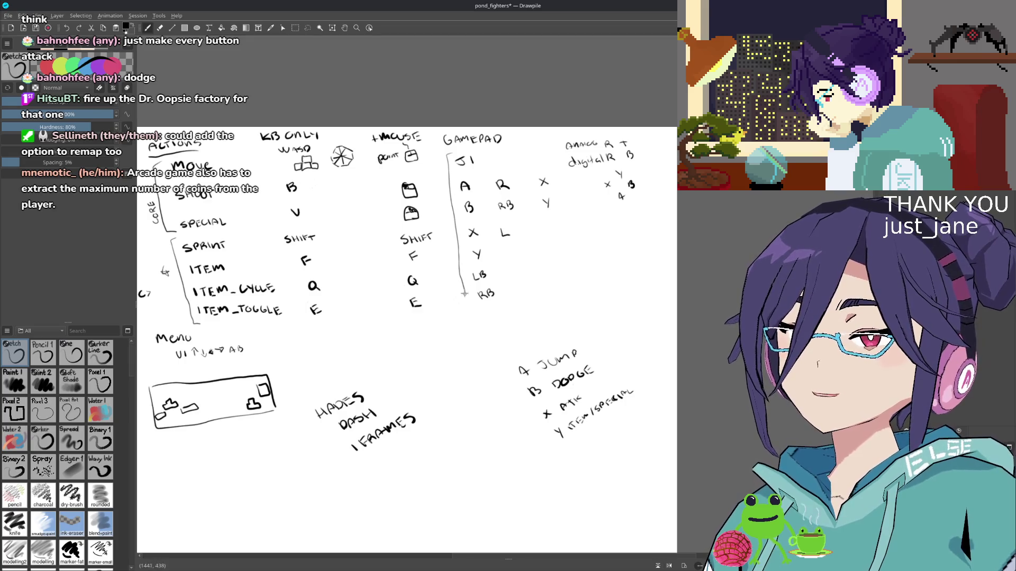
pyautogui.hotkey('ctrl', 'z')
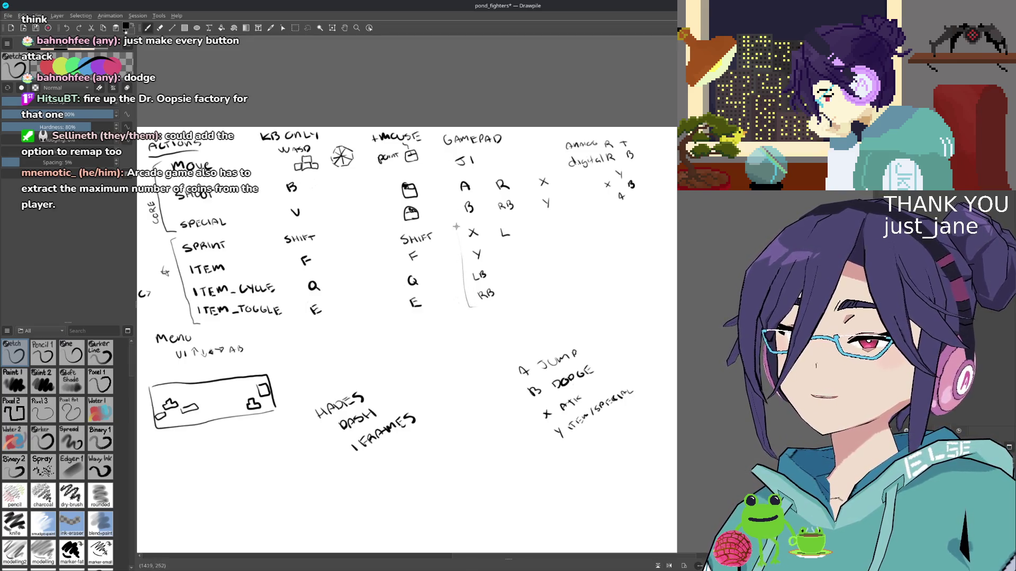
pyautogui.moveTo(450, 175); pyautogui.dragTo(471, 311)
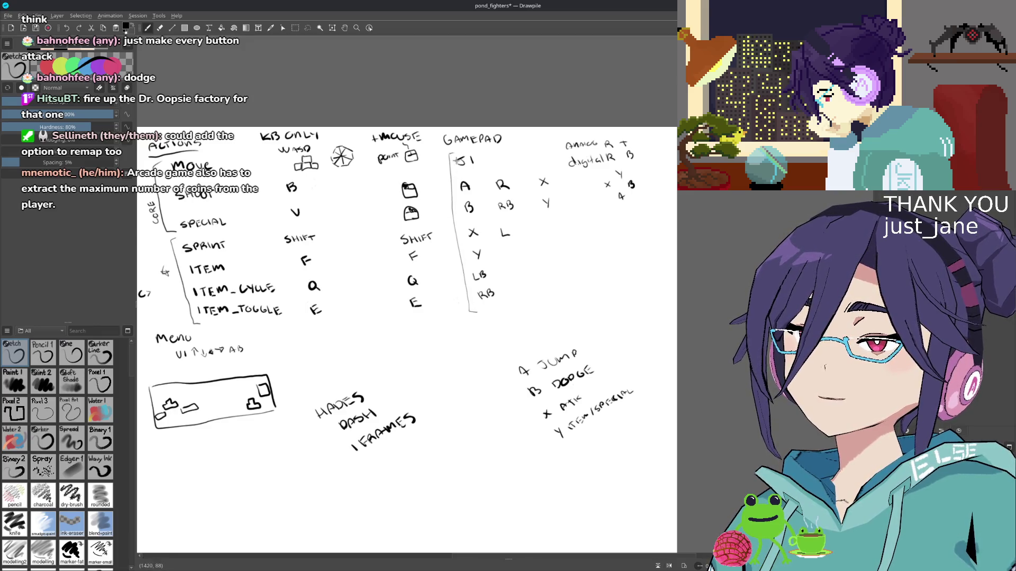
pyautogui.hotkey('ctrl', 'z')
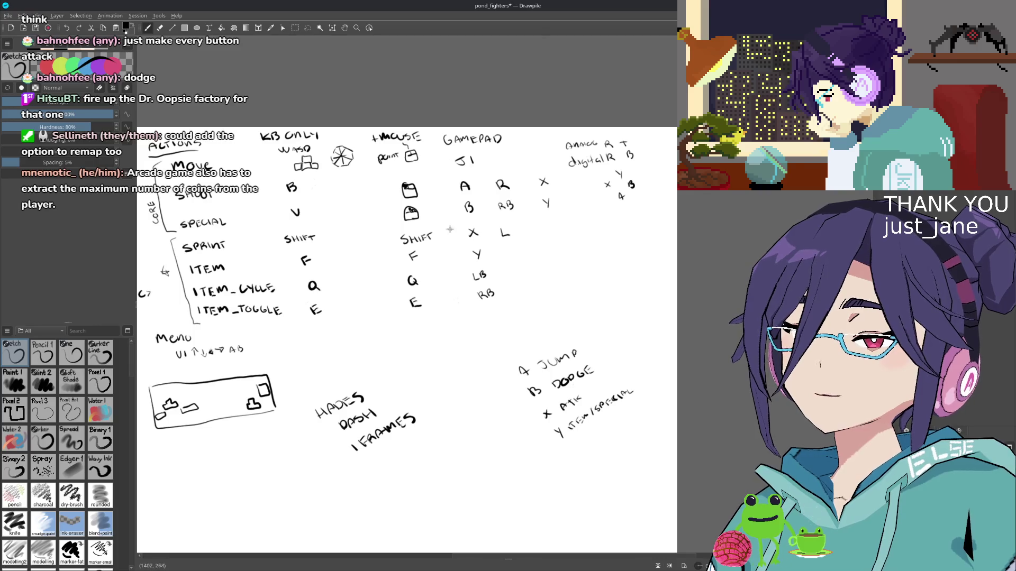
pyautogui.moveTo(430, 172); pyautogui.dragTo(439, 162)
pyautogui.moveTo(439, 164); pyautogui.dragTo(448, 156)
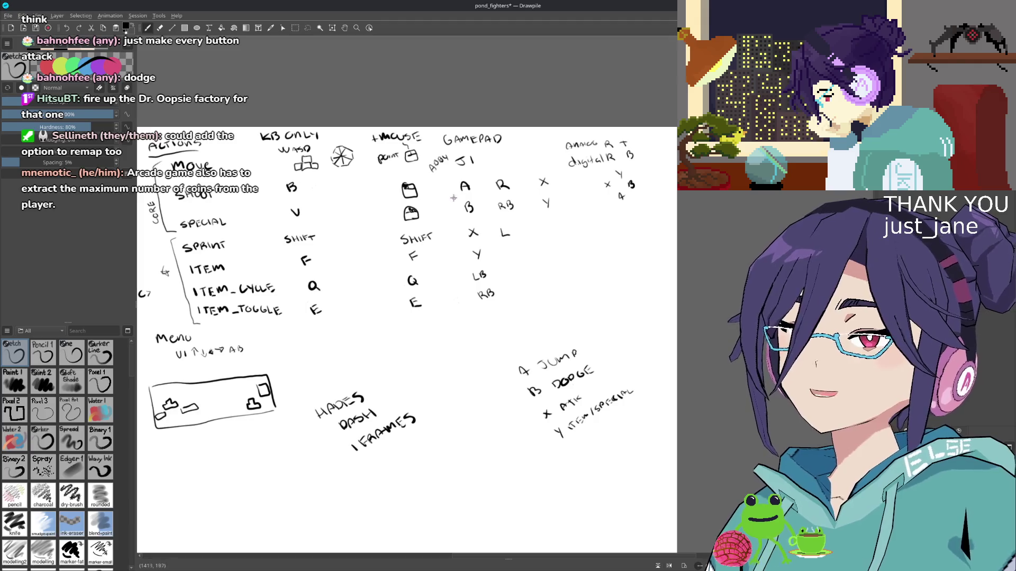
# - Switch to eraser mode and pick white from the blank canvas
pyautogui.moveTo(502, 235)
pyautogui.mouseDown()
pyautogui.moveTo(417, 243)
pyautogui.moveTo(429, 213)
pyautogui.mouseUp()
pyautogui.press('e')
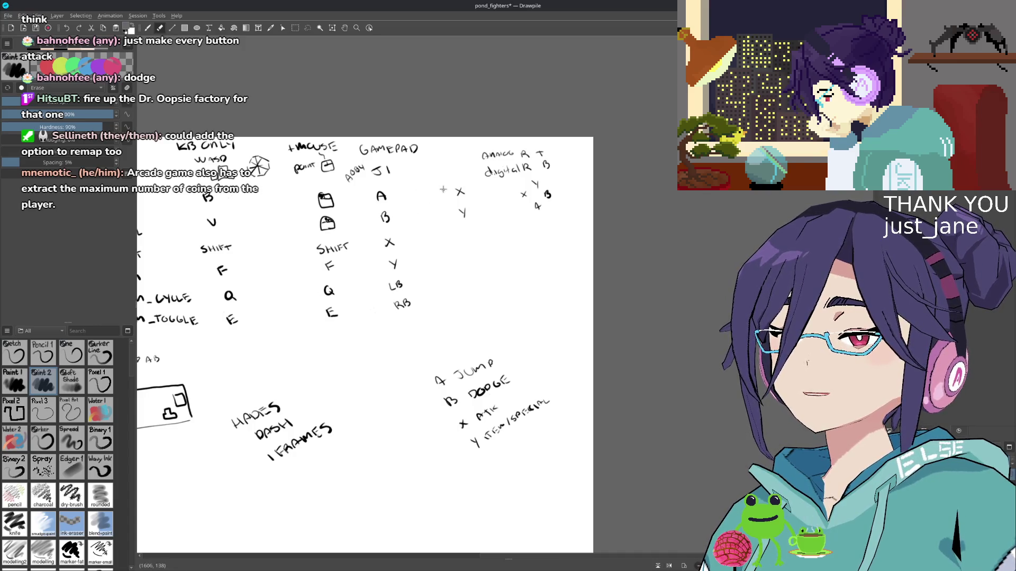
pyautogui.hscroll(3, 461, 190)
pyautogui.scroll(-1, 445, 227)
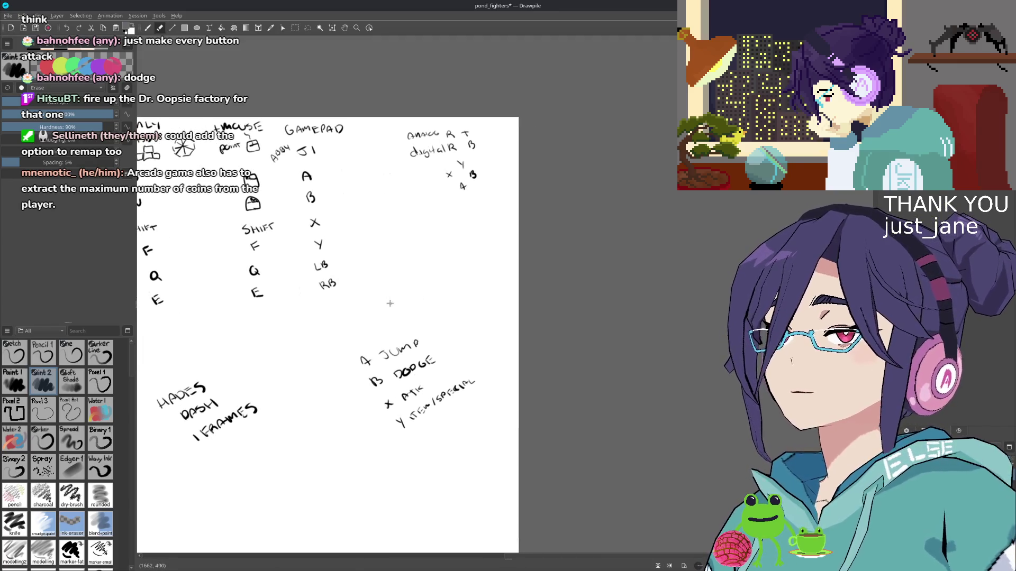
pyautogui.press('b')
pyautogui.press('e')
pyautogui.press('e')
pyautogui.press('e')
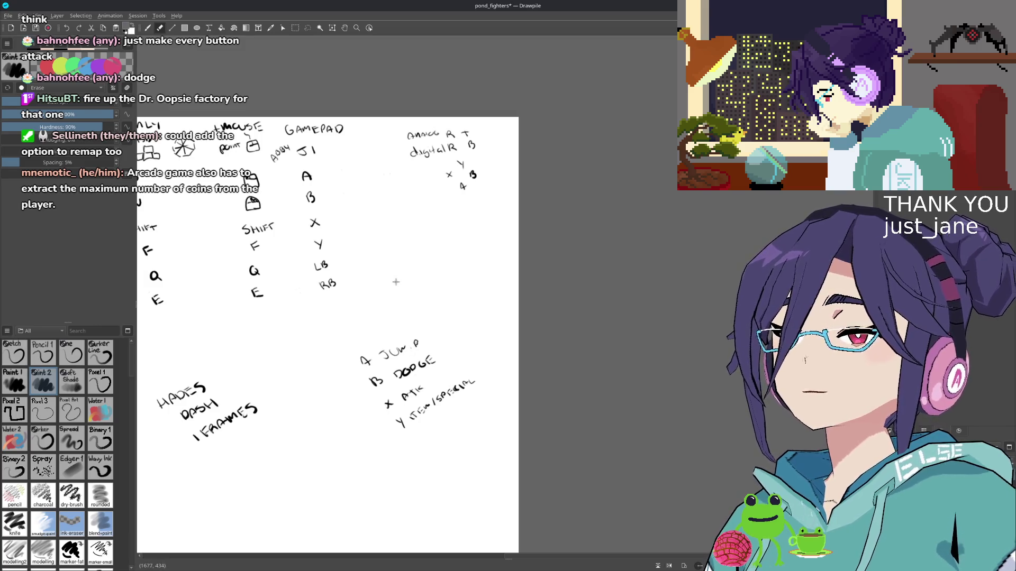
pyautogui.keyDown('ctrl'); pyautogui.click(416, 283); pyautogui.keyUp('ctrl')
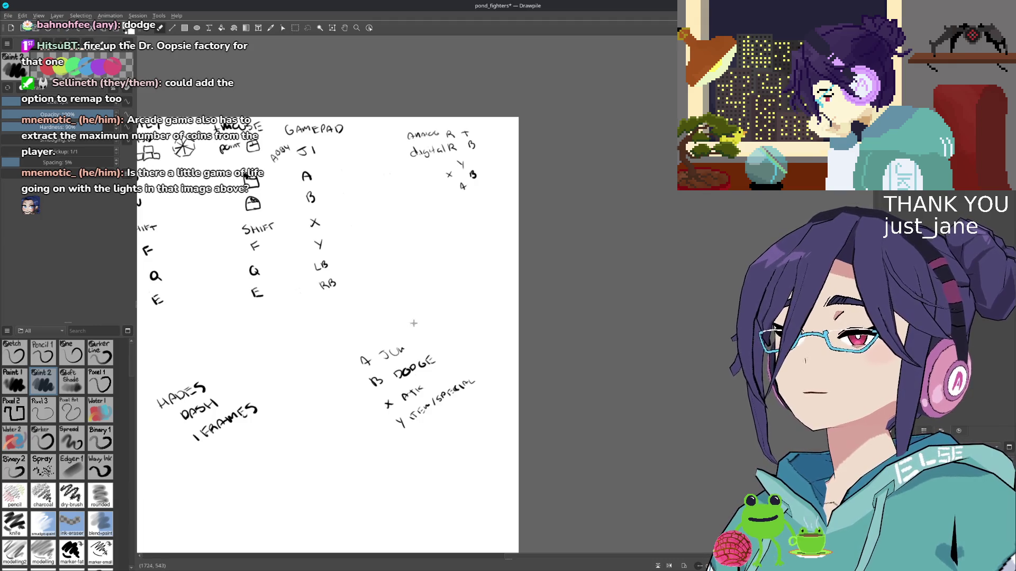
# - Erase the JUMP / DODGE / ATK / ITEM/SPECIAL notes, then return to the Sketch brush
pyautogui.press('e')
pyautogui.moveTo(409, 350)
pyautogui.mouseDown()
pyautogui.moveTo(374, 349)
pyautogui.moveTo(428, 400)
pyautogui.moveTo(463, 375)
pyautogui.mouseUp()
pyautogui.press('e')
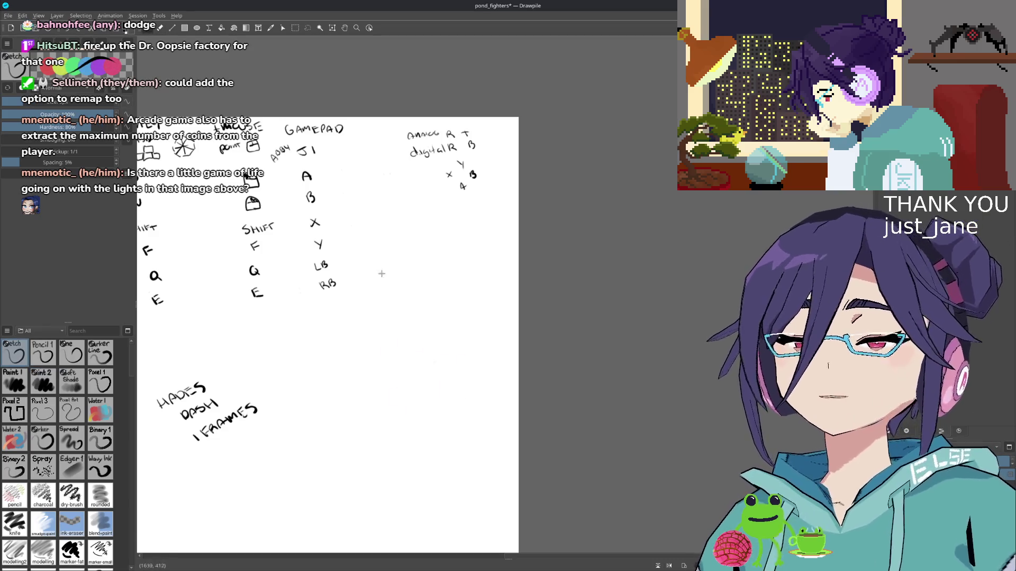
pyautogui.moveTo(350, 264); pyautogui.dragTo(391, 300)
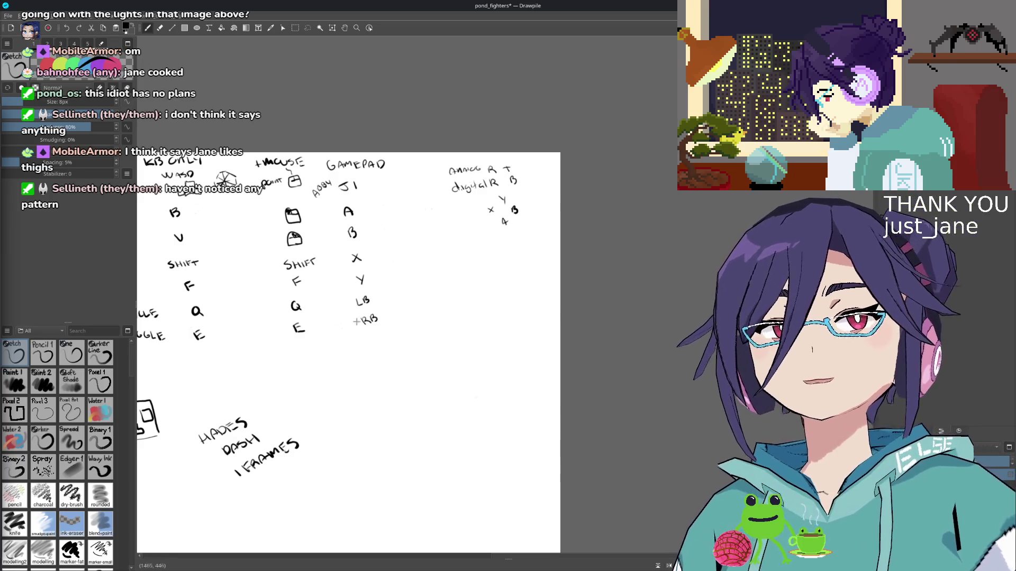
pyautogui.moveTo(325, 330)
pyautogui.mouseDown()
pyautogui.moveTo(394, 314)
pyautogui.moveTo(266, 303)
pyautogui.mouseUp()
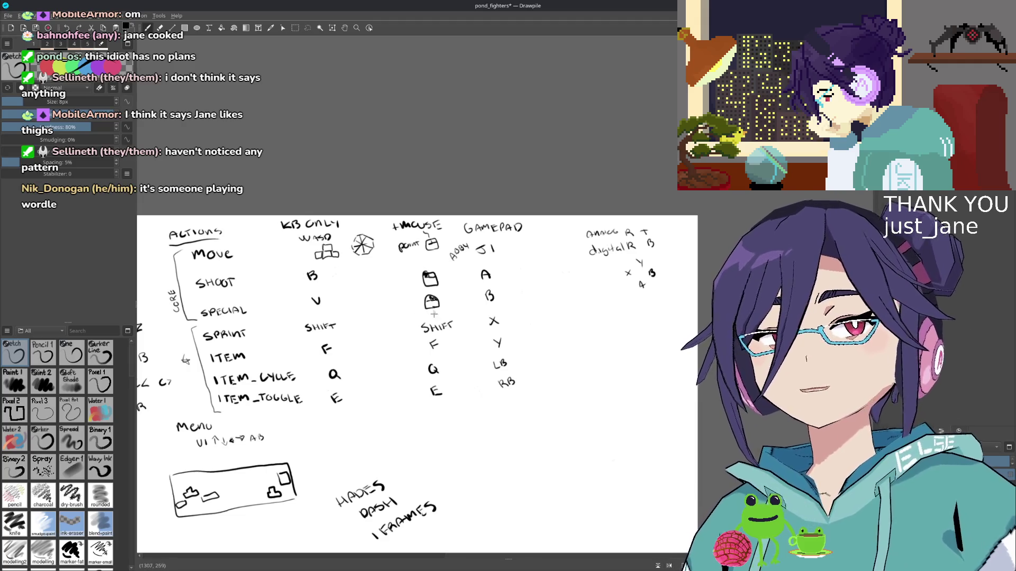
pyautogui.scroll(-2, 423, 322)
pyautogui.scroll(-1, 447, 336)
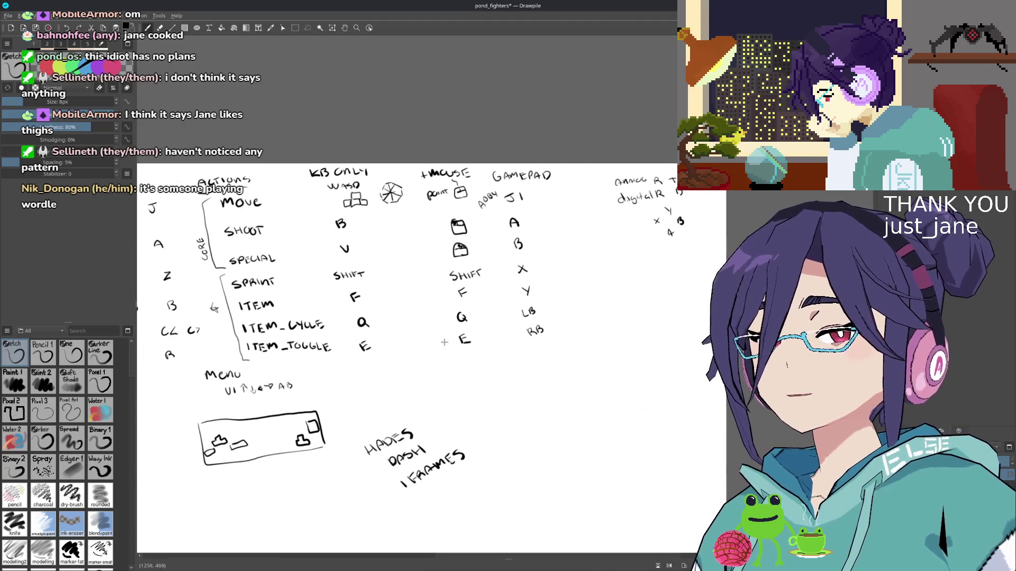
pyautogui.scroll(-1, 442, 339)
pyautogui.scroll(-1, 434, 344)
pyautogui.scroll(-1, 424, 349)
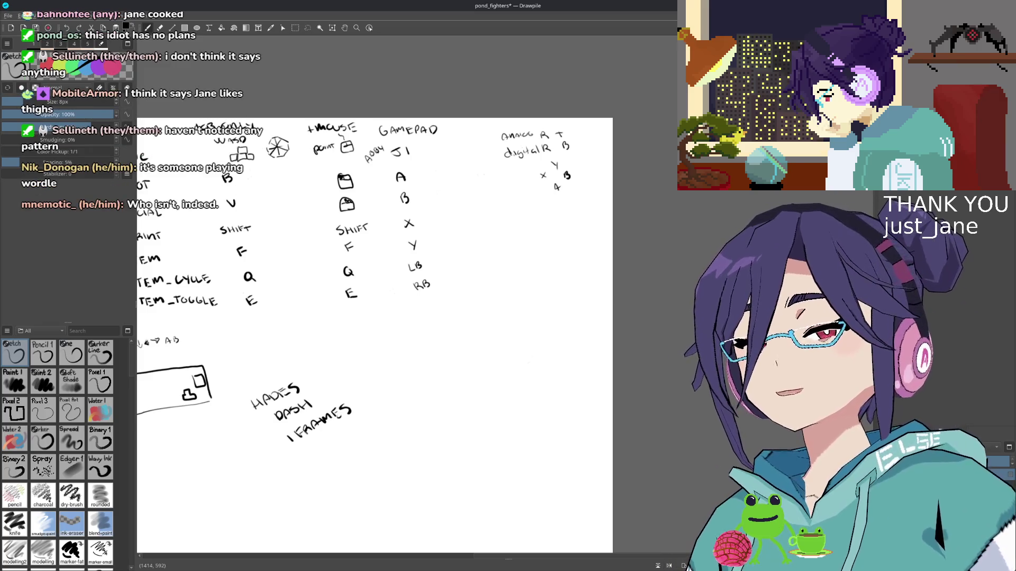
pyautogui.scroll(-2, 429, 365)
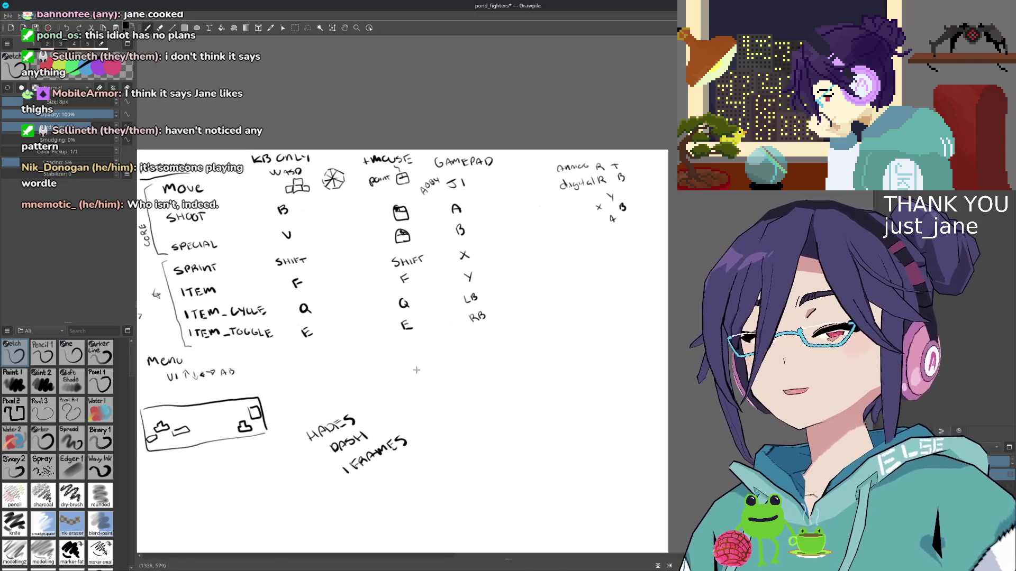
pyautogui.scroll(2, 420, 368)
pyautogui.scroll(-1, 461, 356)
pyautogui.scroll(1, 461, 352)
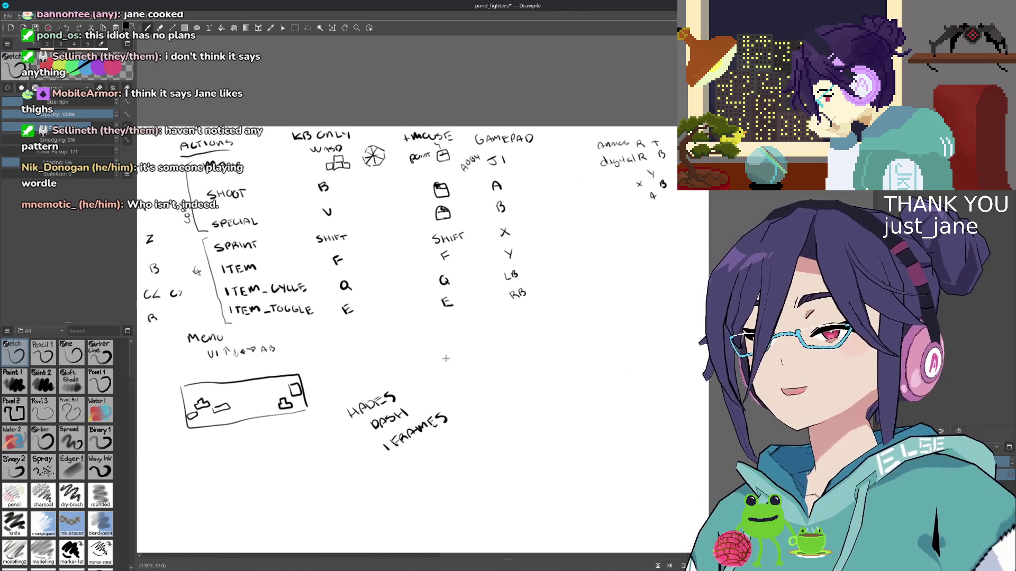
pyautogui.scroll(-1, 443, 364)
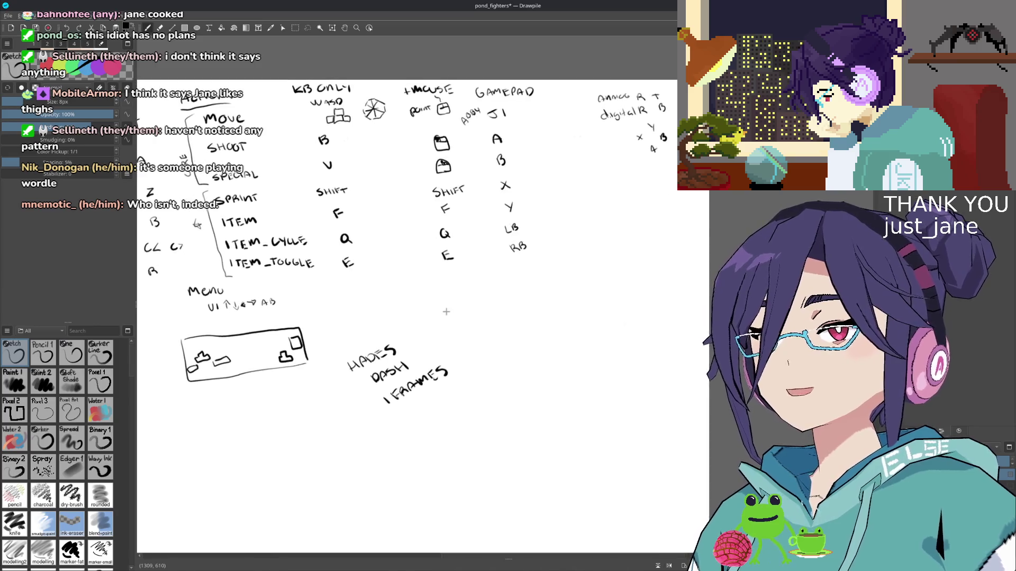
pyautogui.scroll(1, 420, 448)
pyautogui.scroll(-1, 419, 447)
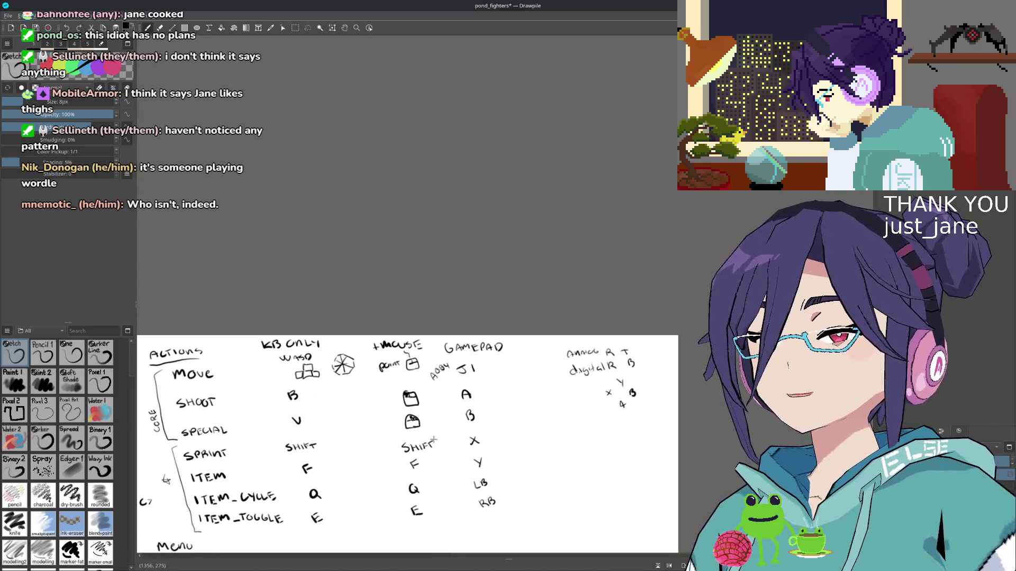
pyautogui.scroll(1, 454, 446)
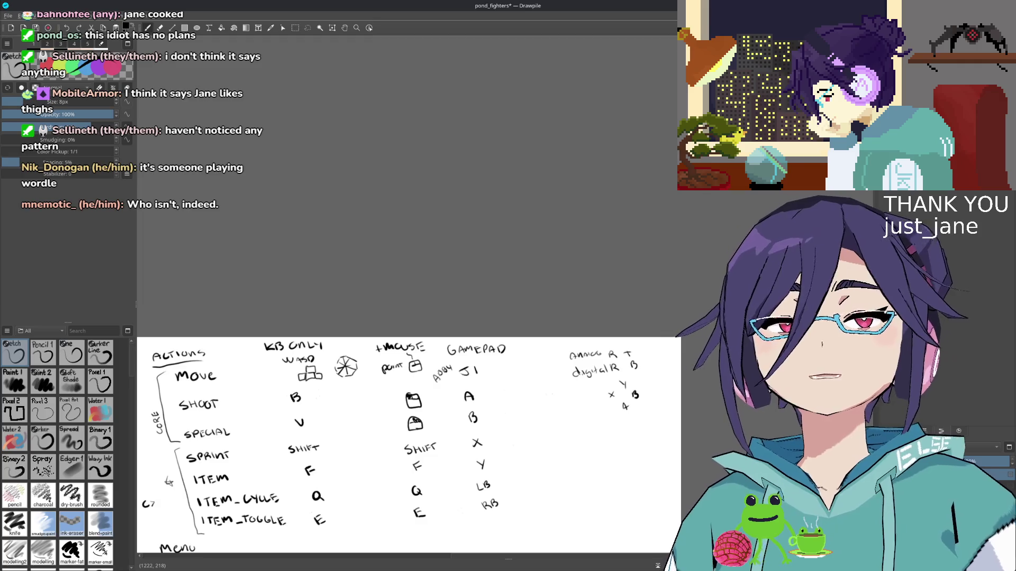
pyautogui.moveTo(387, 420)
pyautogui.mouseDown()
pyautogui.moveTo(415, 410)
pyautogui.moveTo(402, 425)
pyautogui.mouseUp()
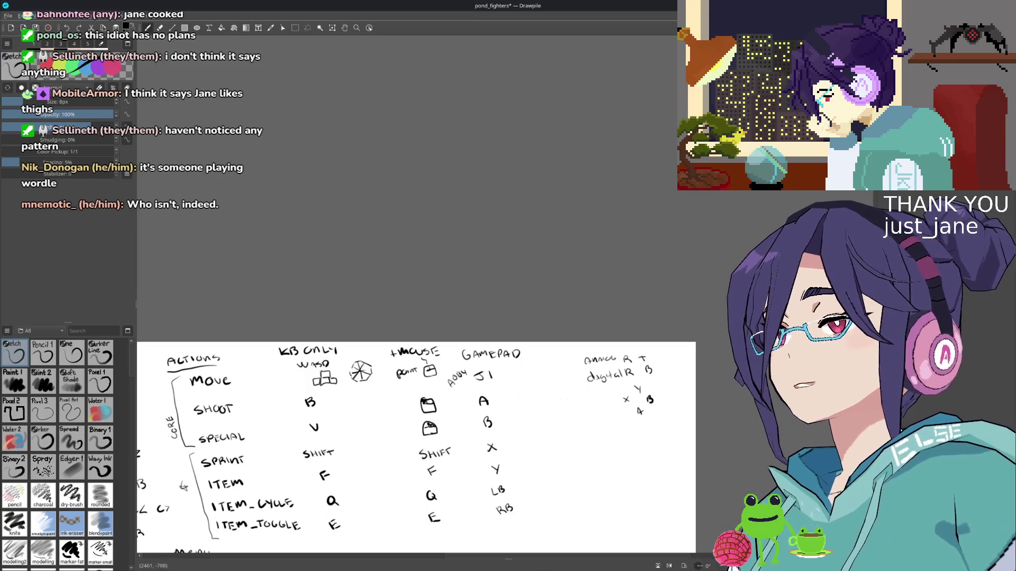
pyautogui.press('super+Page_Up')
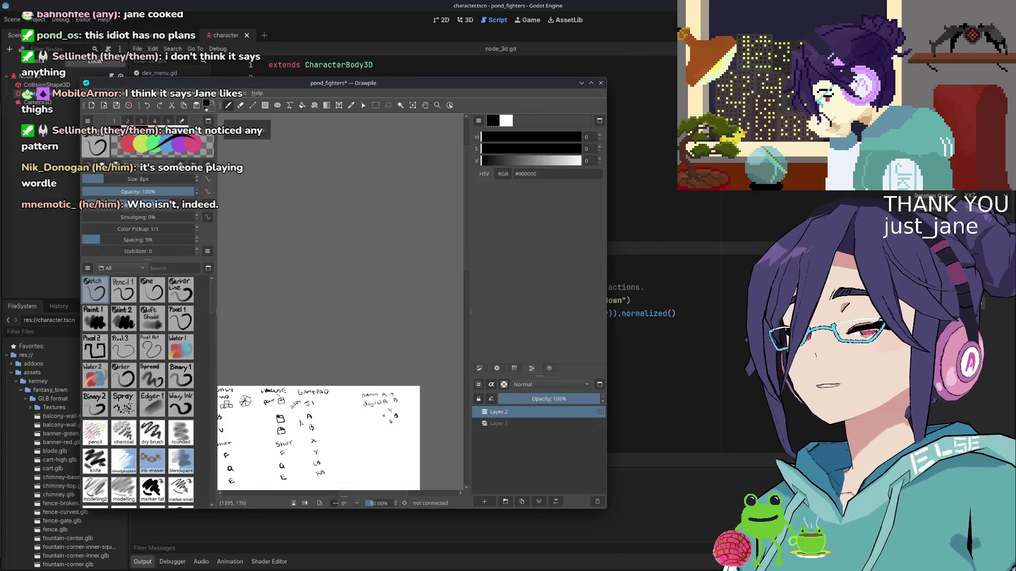
# - Move the Drawpile controls sketch to the screen's right half and return to Godot's Project Settings
pyautogui.scroll(-3, 297, 370)
pyautogui.scroll(2, 297, 369)
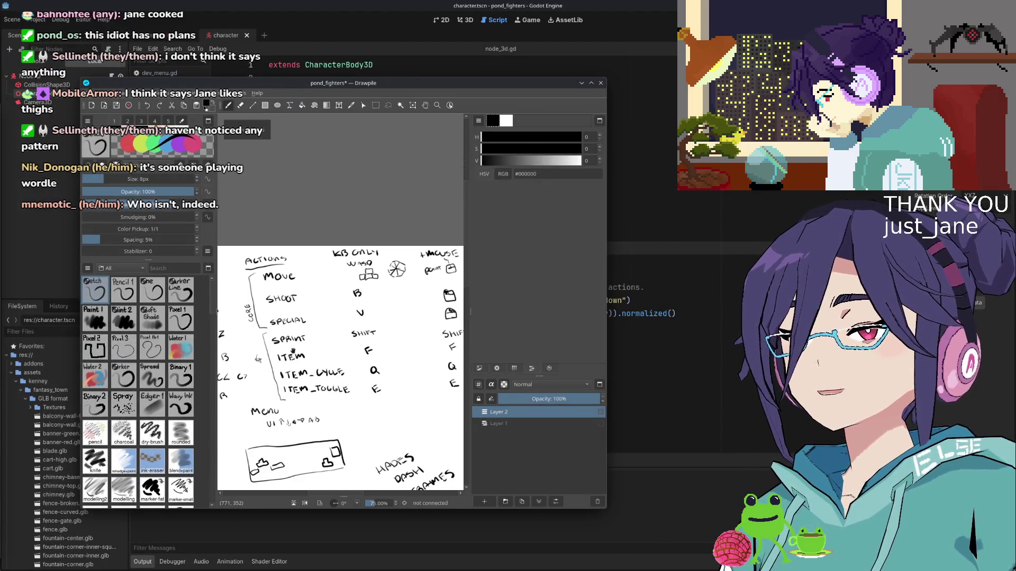
pyautogui.scroll(1, 292, 352)
pyautogui.moveTo(292, 352)
pyautogui.mouseDown()
pyautogui.moveTo(355, 377)
pyautogui.moveTo(343, 395)
pyautogui.mouseUp()
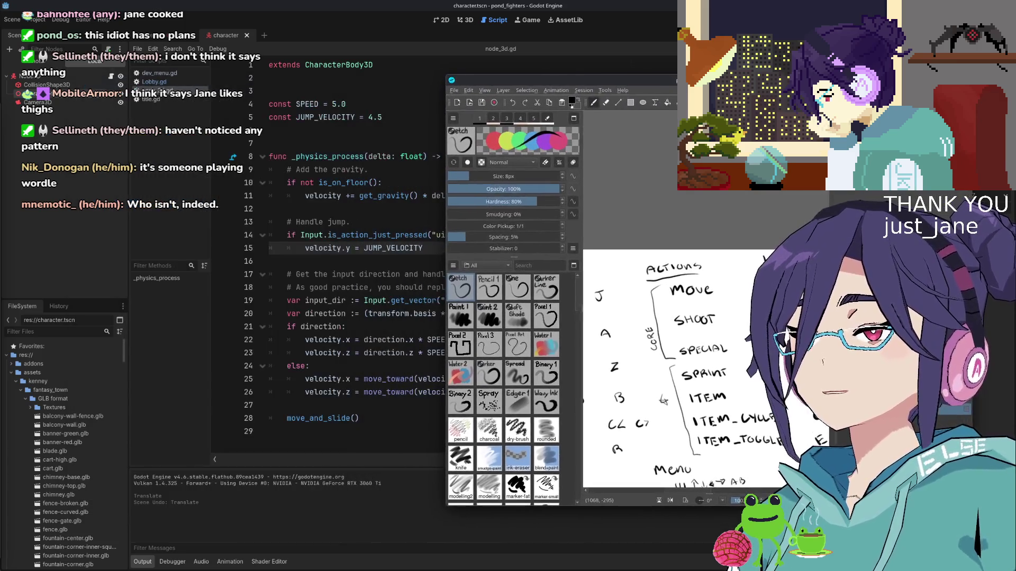
pyautogui.moveTo(476, 89); pyautogui.dragTo(855, 93)
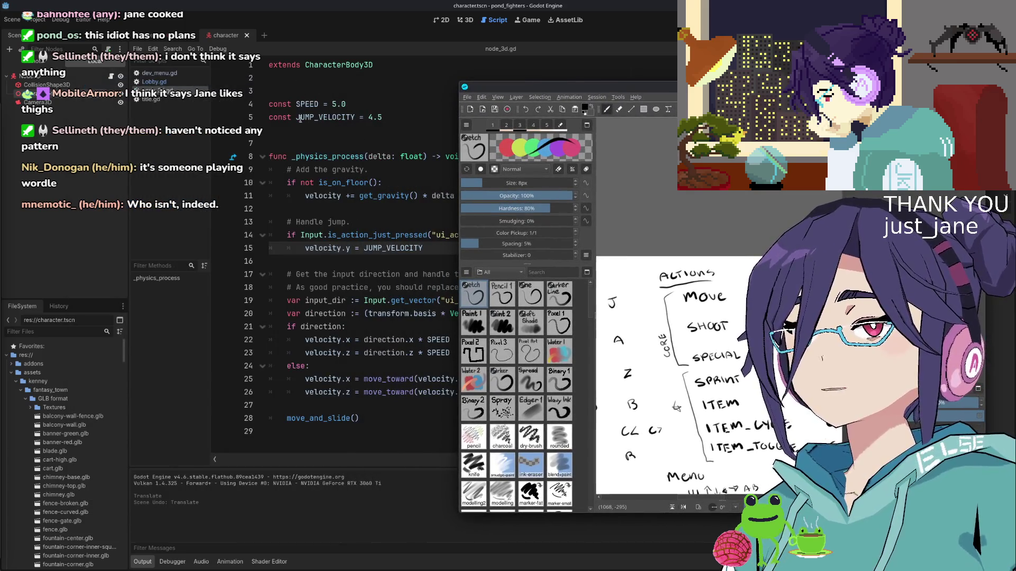
pyautogui.moveTo(715, 372); pyautogui.dragTo(708, 344)
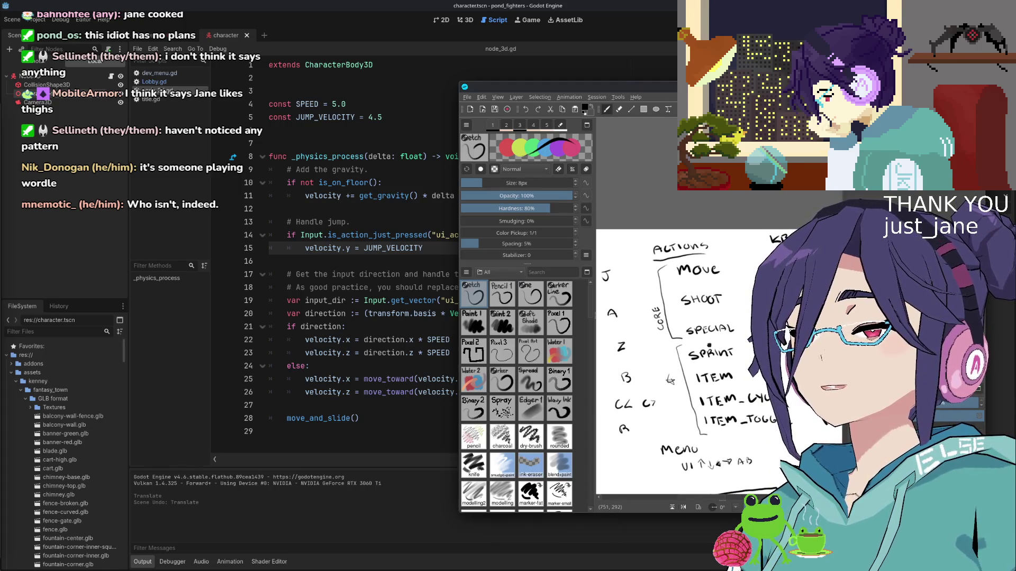
pyautogui.click(36, 19)
pyautogui.click(53, 31)
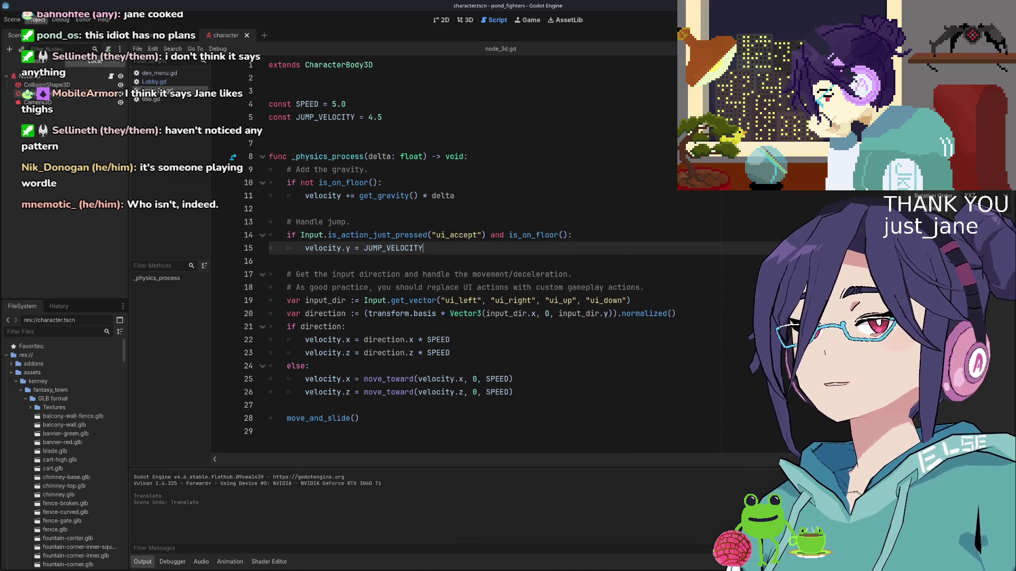
# - Show the Input Map tab, listing player_join with its three joypad button bindings
pyautogui.hotkey('alt', 'Tab')
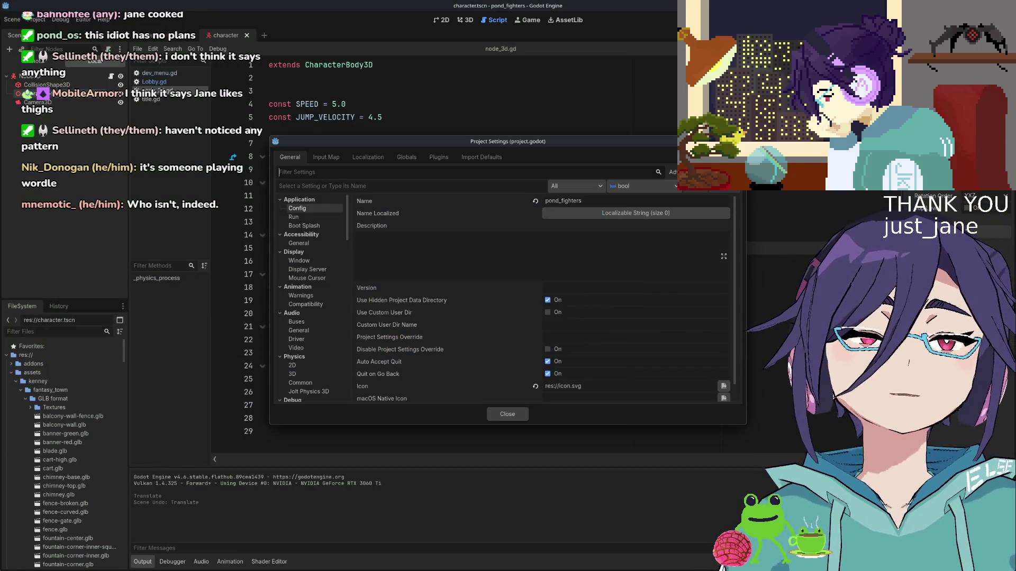
pyautogui.hotkey('alt', 'Tab')
pyautogui.hotkey('alt', 'Tab')
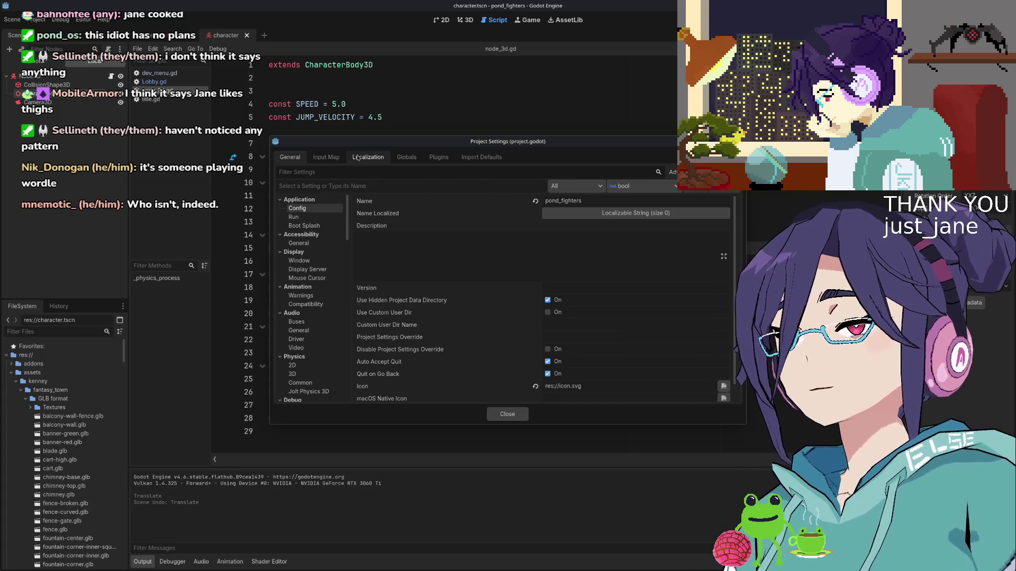
pyautogui.click(326, 157)
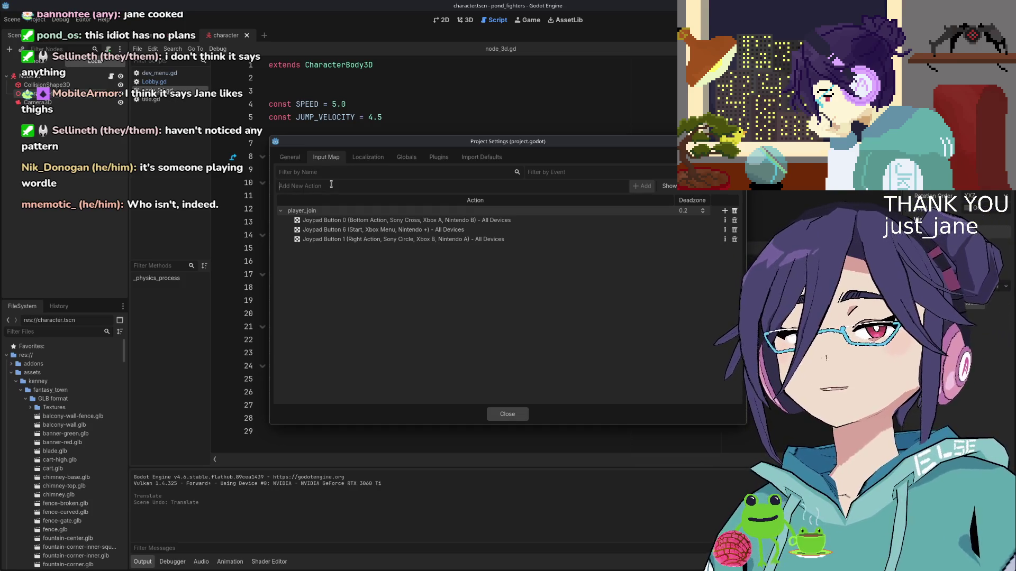
# - Add move_left and move_right input actions, then delete both of them
pyautogui.write('M')
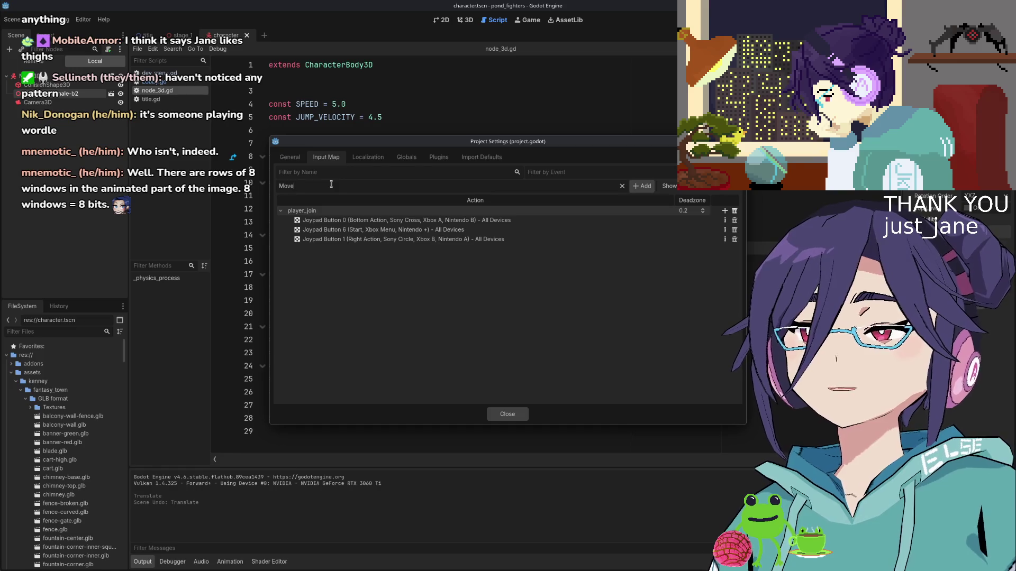
pyautogui.press('BackSpace')
pyautogui.write('move')
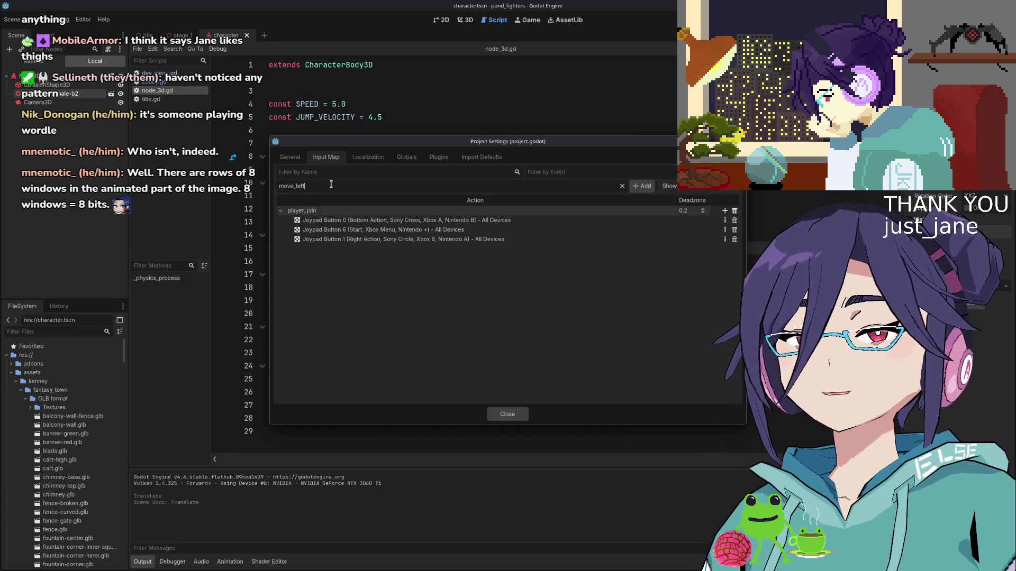
pyautogui.press('Return')
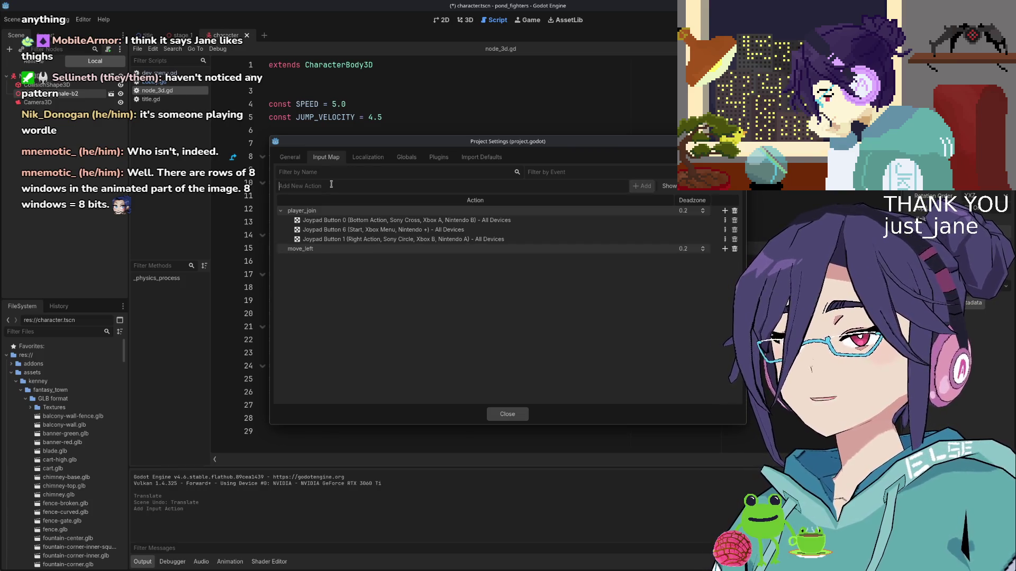
pyautogui.write('move_right')
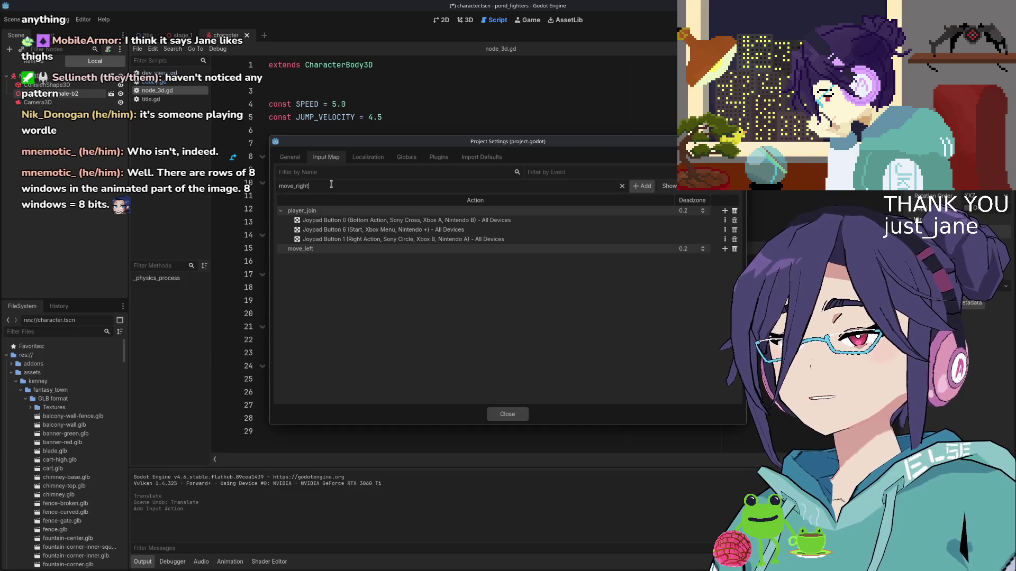
pyautogui.press('Return')
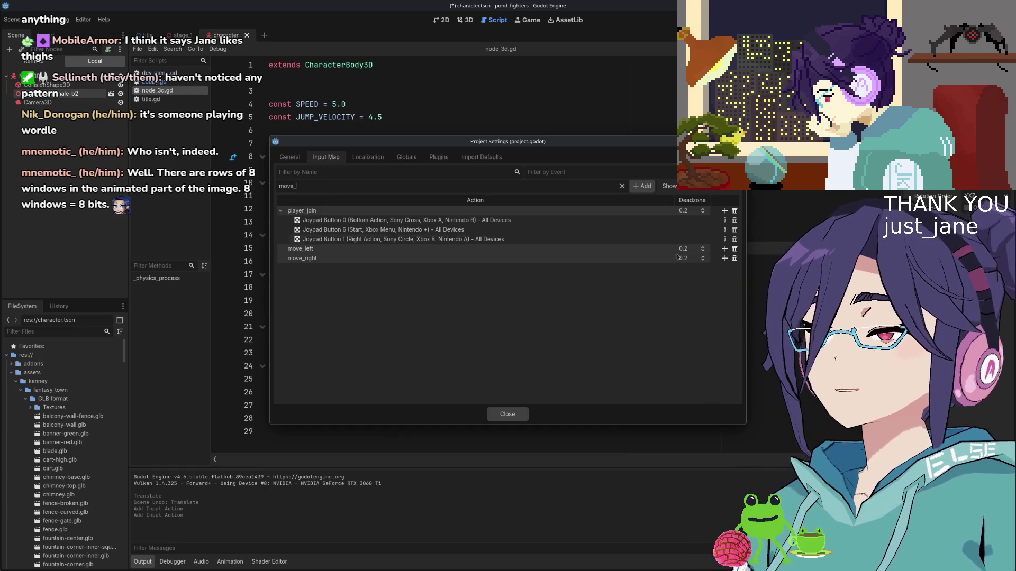
pyautogui.click(734, 249)
pyautogui.click(734, 249)
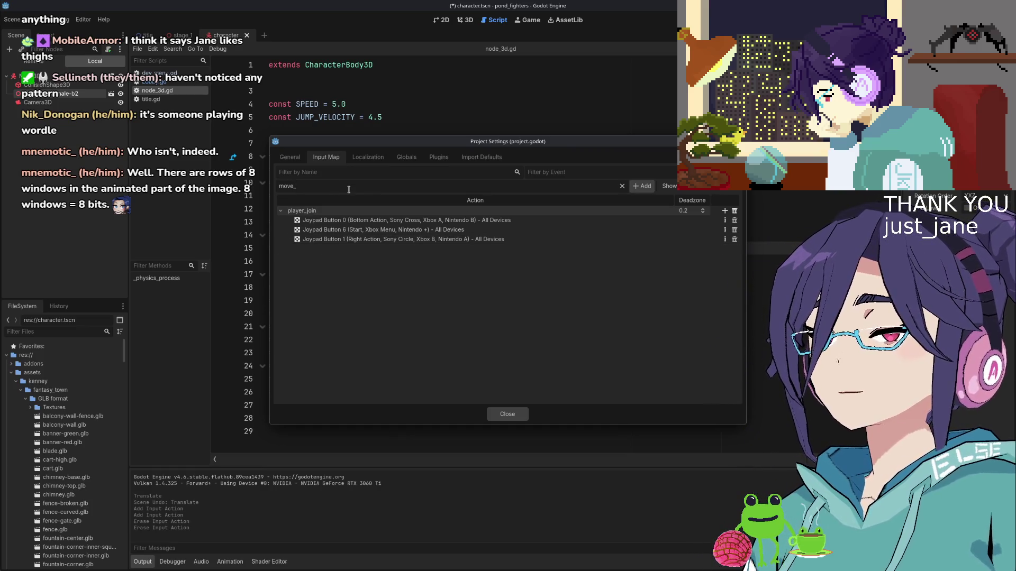
# - Add left, right and up actions to the input map
pyautogui.doubleClick(349, 189)
pyautogui.write('left')
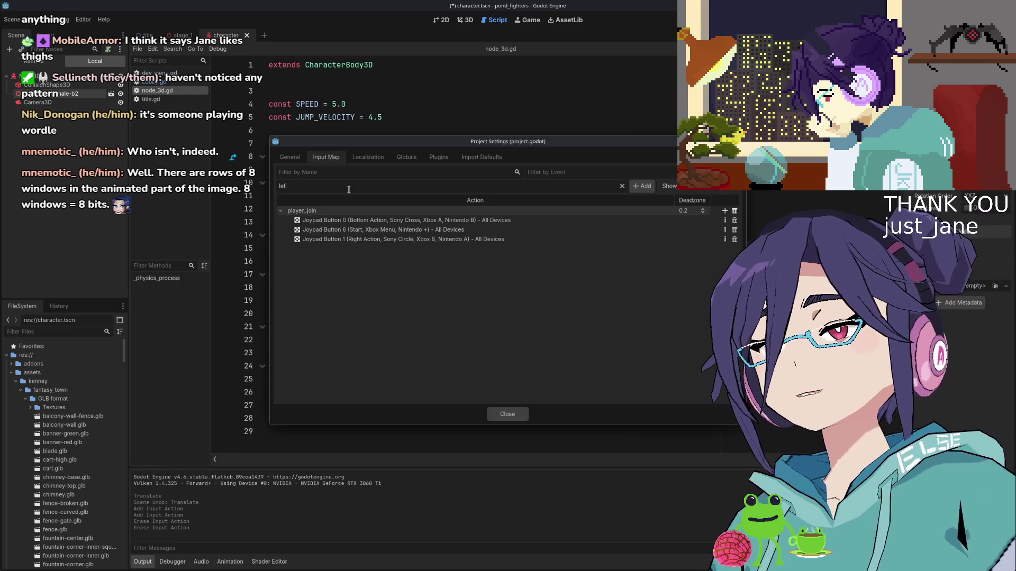
pyautogui.press('Return')
pyautogui.press('Return')
pyautogui.write('up')
pyautogui.press('Return')
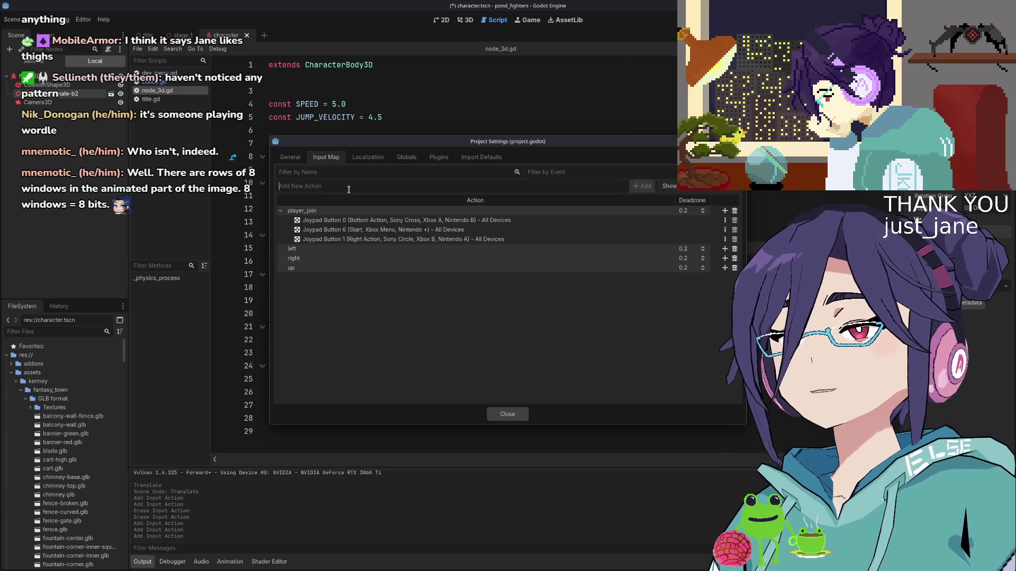
pyautogui.write('wn')
pyautogui.press('Return')
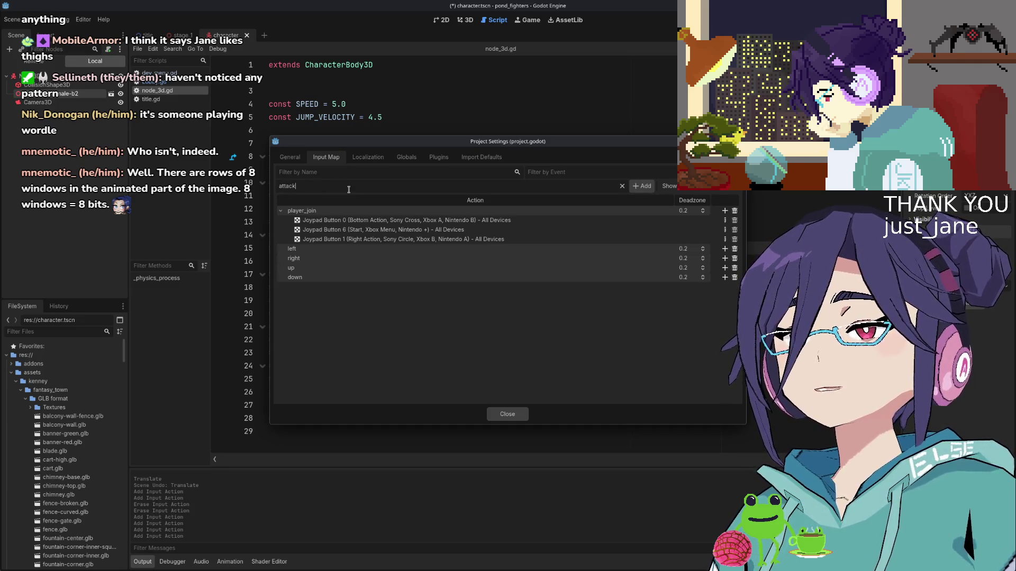
# - Add attack, special, sprint, item, item_cycle and item_toggle actions to the input map
pyautogui.press('Return')
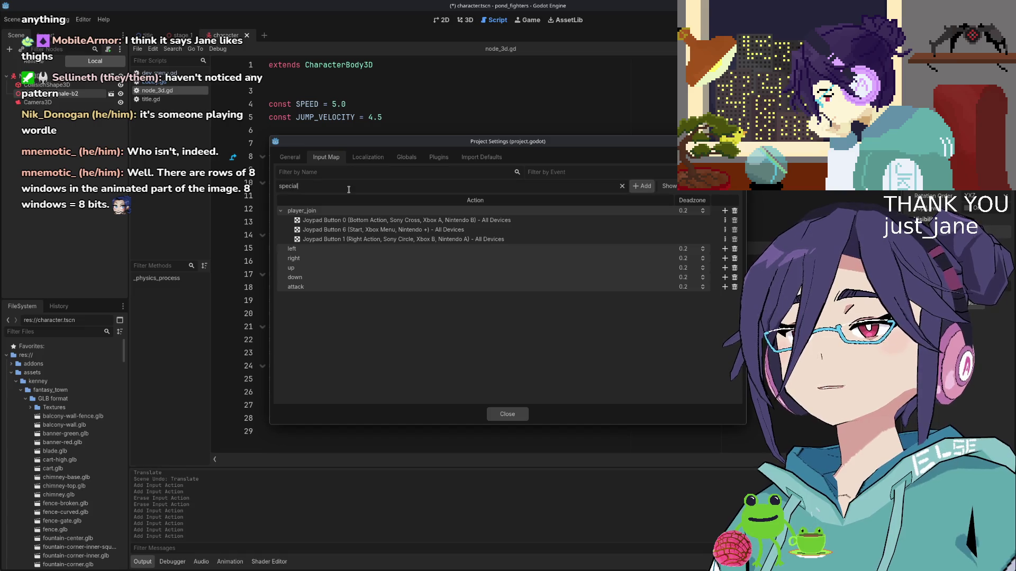
pyautogui.press('Return')
pyautogui.press('Return')
pyautogui.write('item')
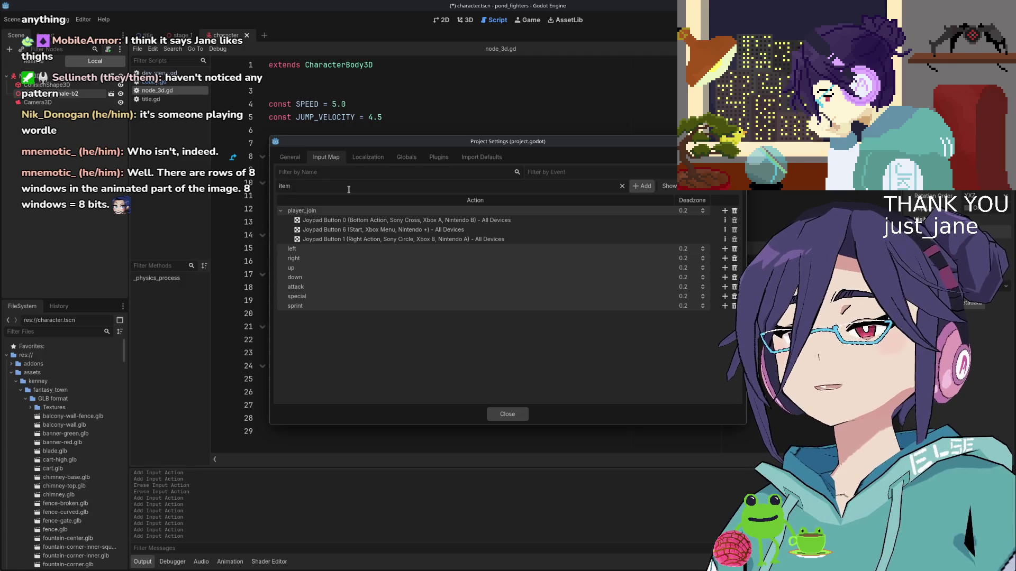
pyautogui.press('Return')
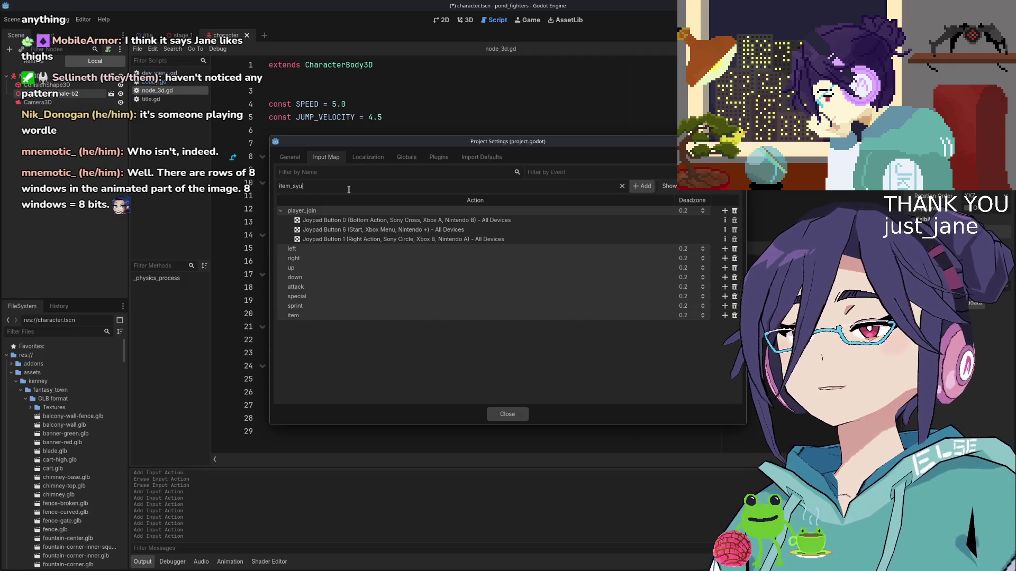
pyautogui.press('BackSpace')
pyautogui.press('BackSpace')
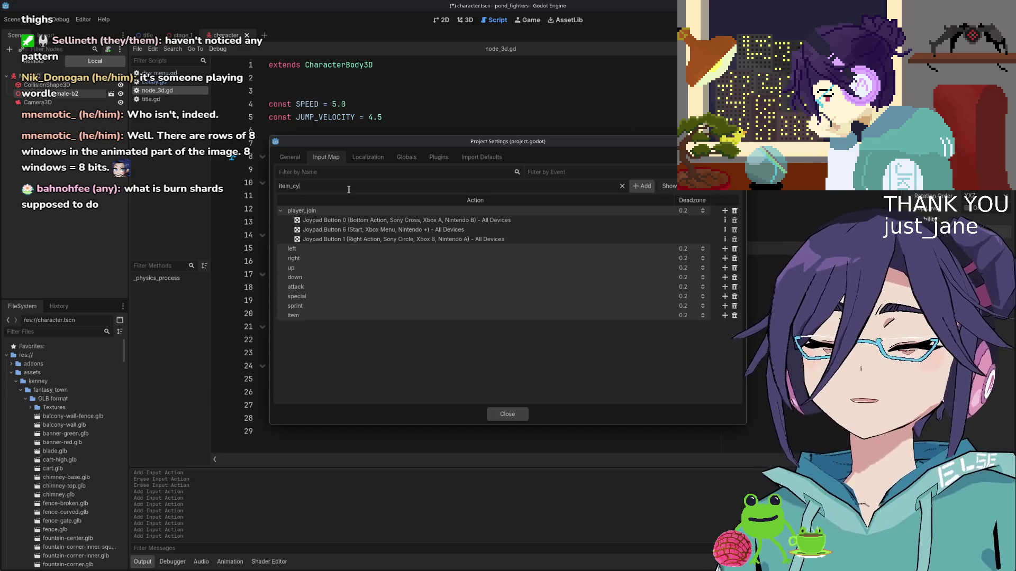
pyautogui.write('ycle')
pyautogui.press('Return')
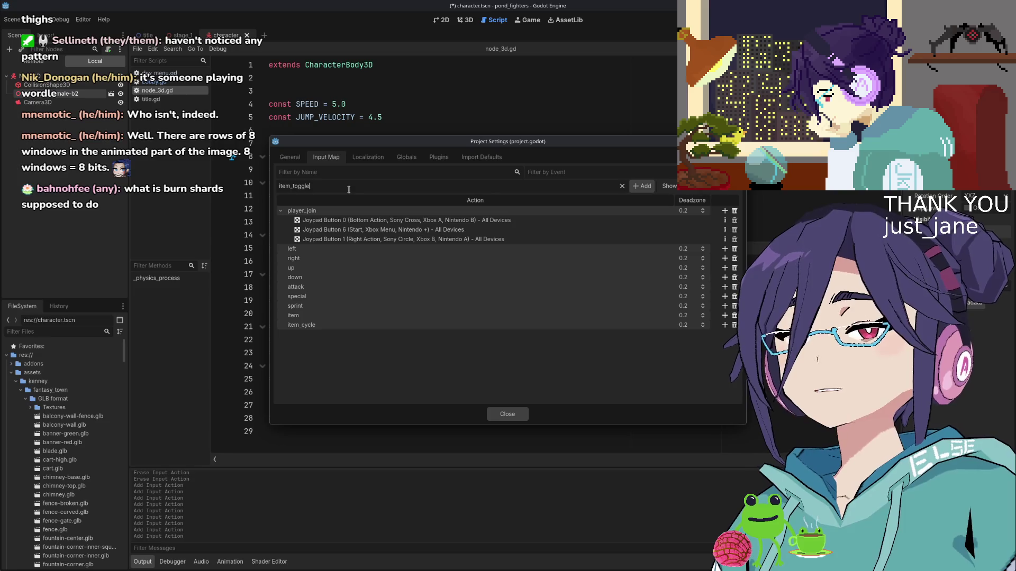
pyautogui.press('Return')
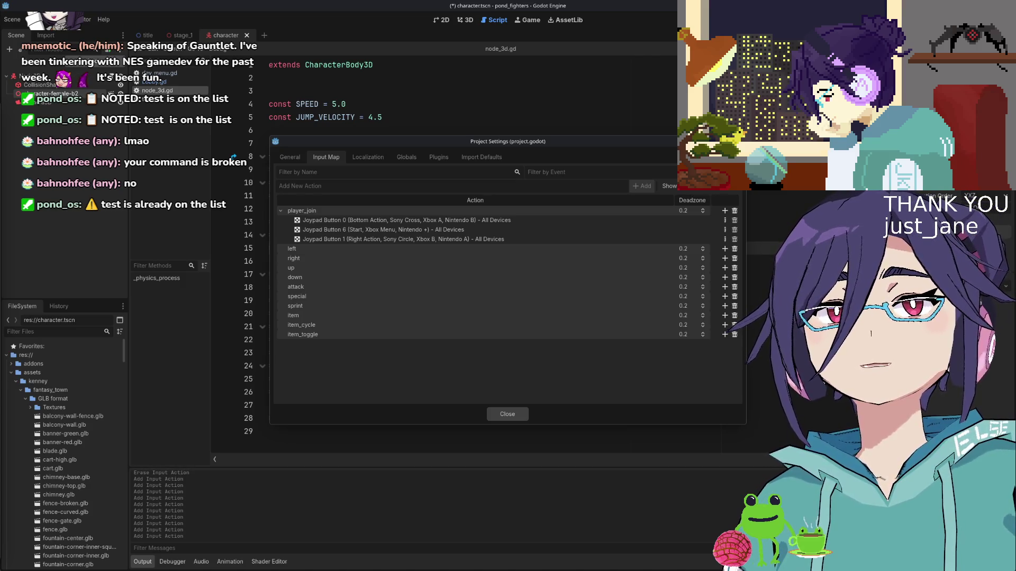
pyautogui.hotkey('alt', 'Tab')
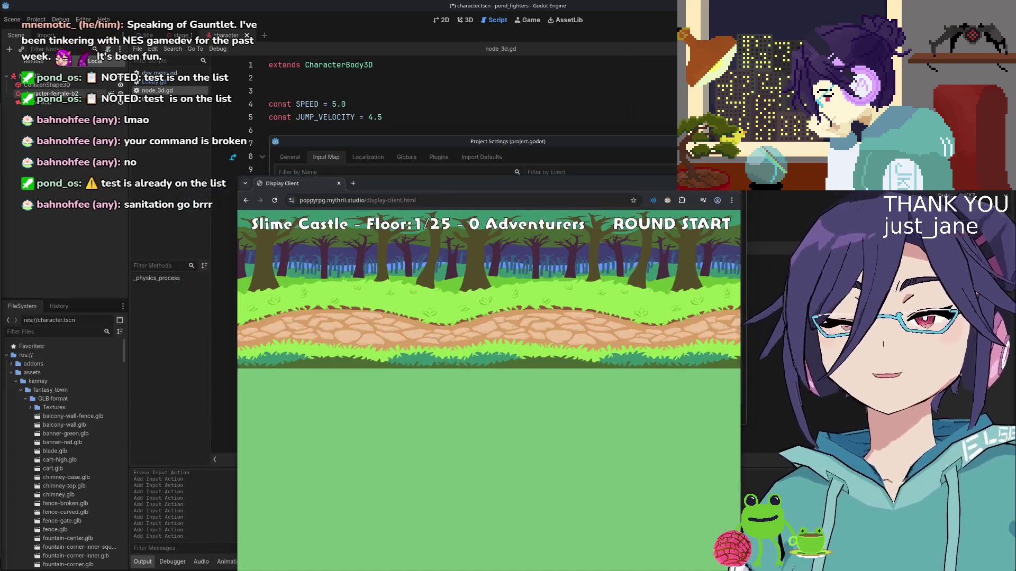
pyautogui.moveTo(402, 183)
pyautogui.mouseDown()
pyautogui.moveTo(224, 144)
pyautogui.moveTo(245, 342)
pyautogui.mouseUp()
pyautogui.moveTo(22, 343); pyautogui.dragTo(7, 371)
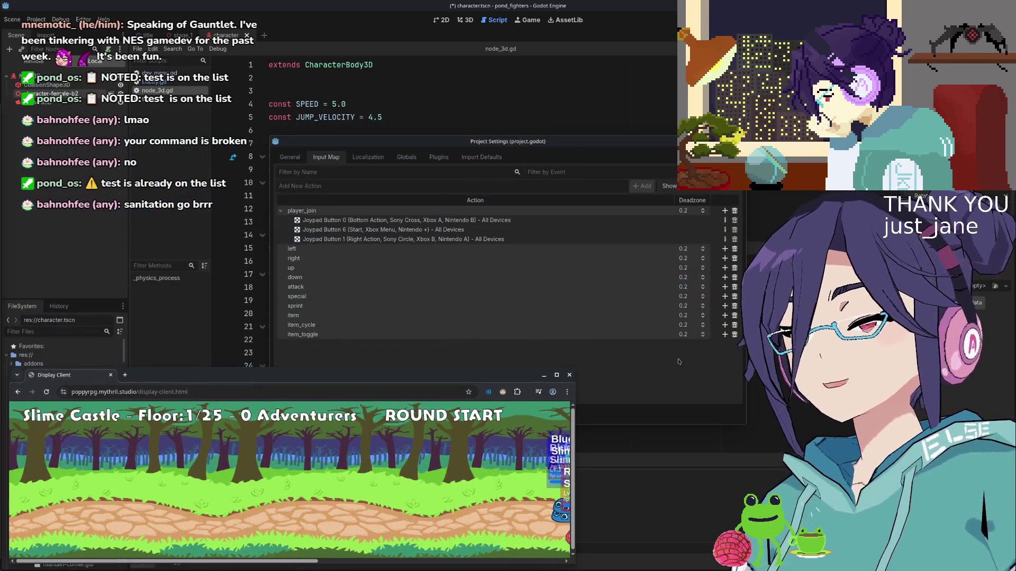
pyautogui.click(570, 374)
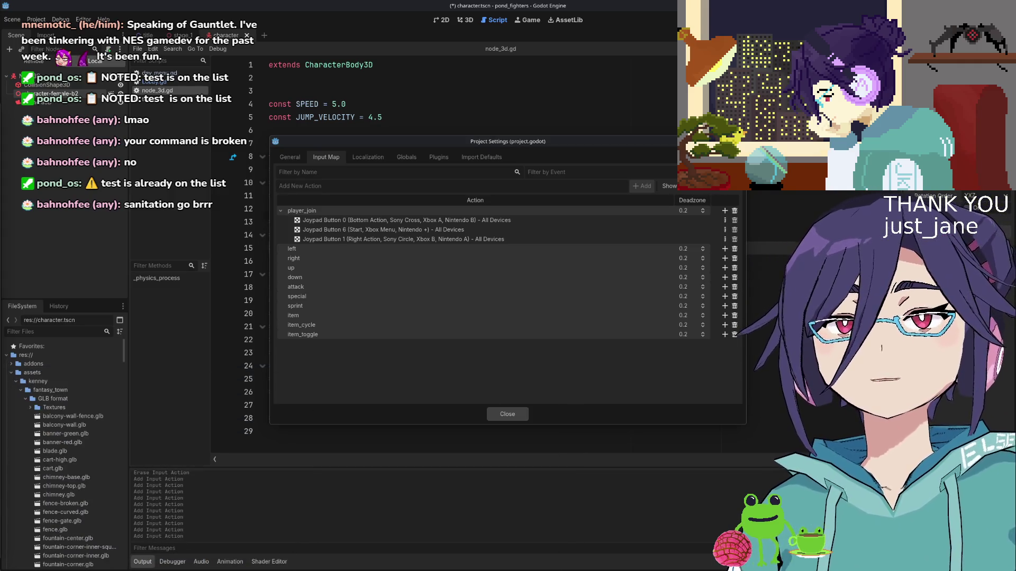
pyautogui.moveTo(623, 444)
pyautogui.mouseDown()
pyautogui.moveTo(570, 443)
pyautogui.moveTo(1013, 443)
pyautogui.mouseUp()
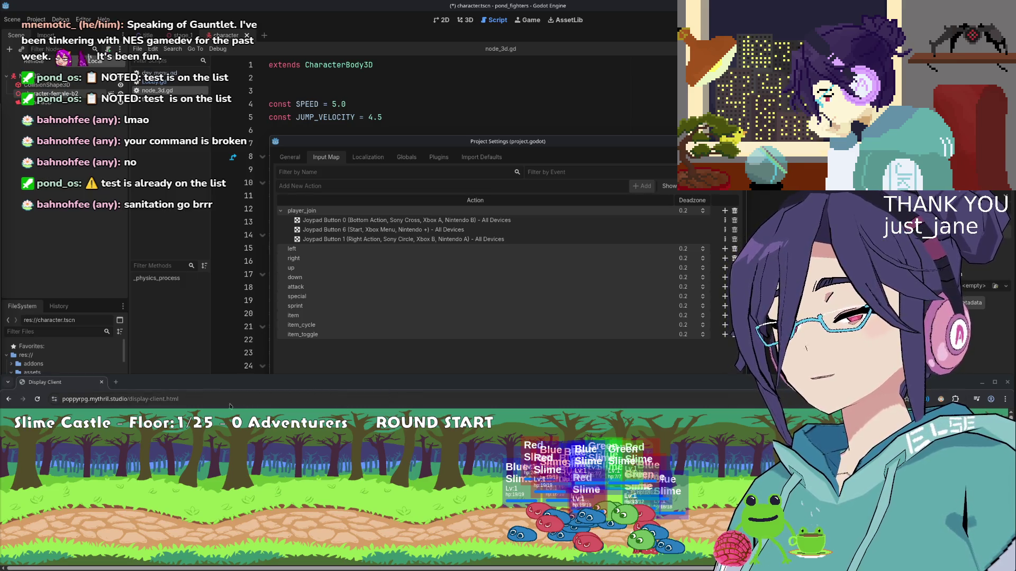
pyautogui.click(116, 383)
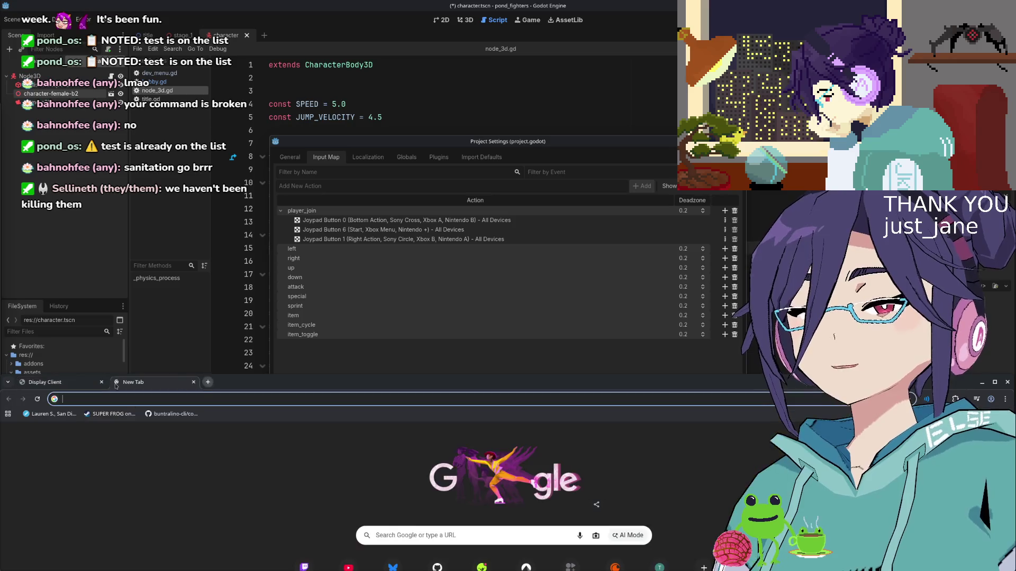
pyautogui.moveTo(141, 387); pyautogui.dragTo(134, 262)
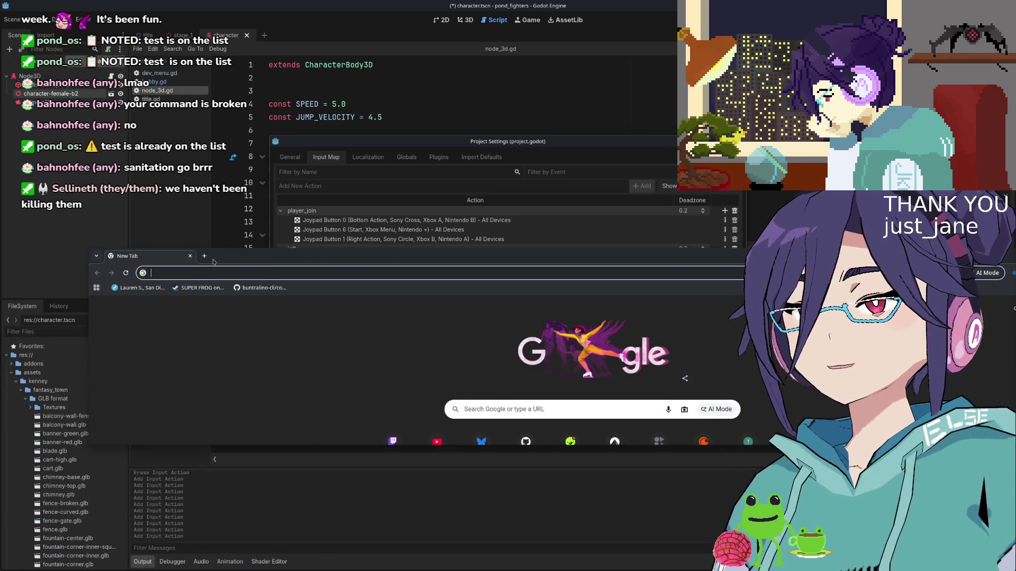
pyautogui.moveTo(214, 262); pyautogui.dragTo(271, 168)
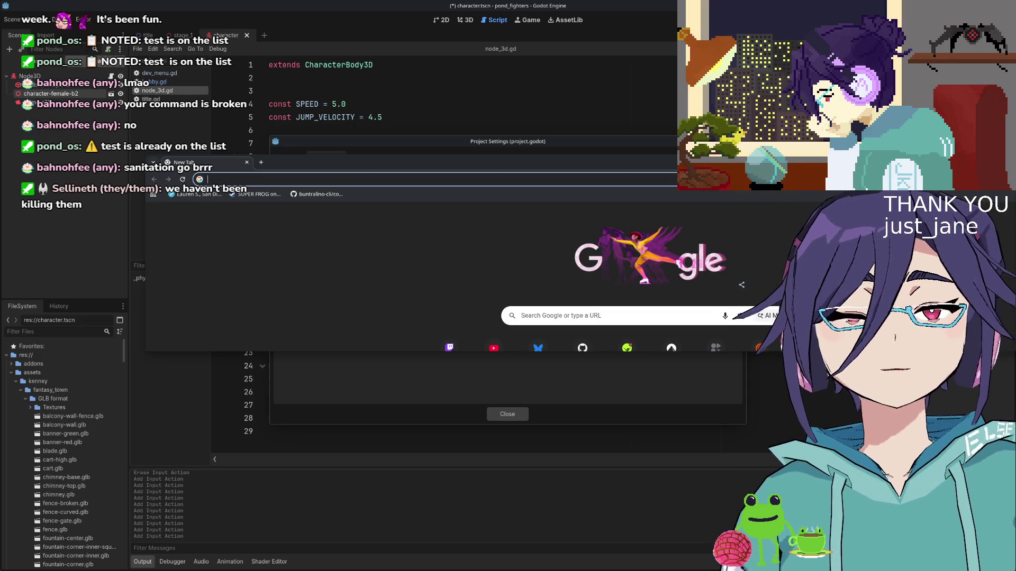
pyautogui.hotkey('alt', 'Tab')
pyautogui.rightClick(158, 384)
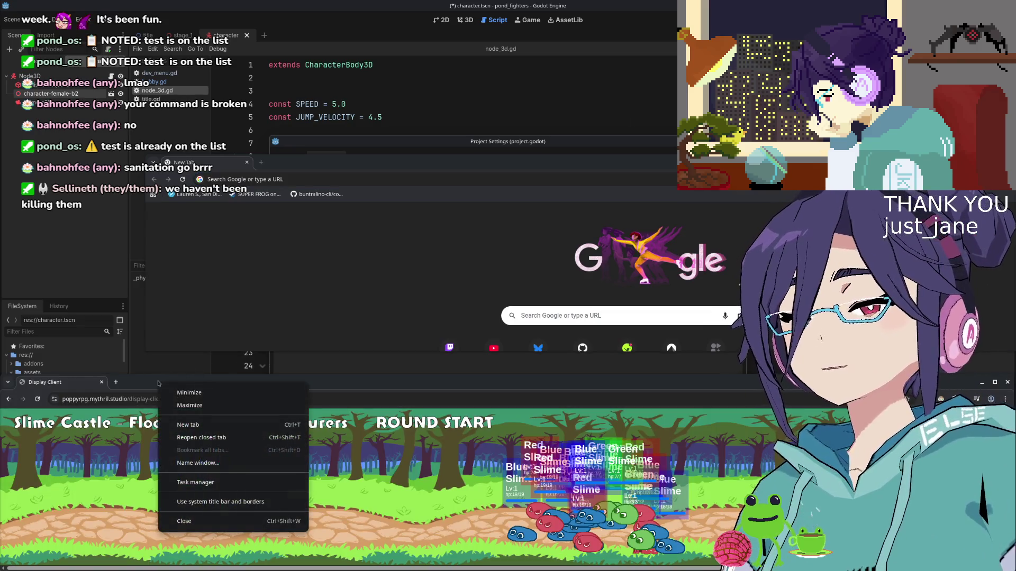
pyautogui.click(401, 381)
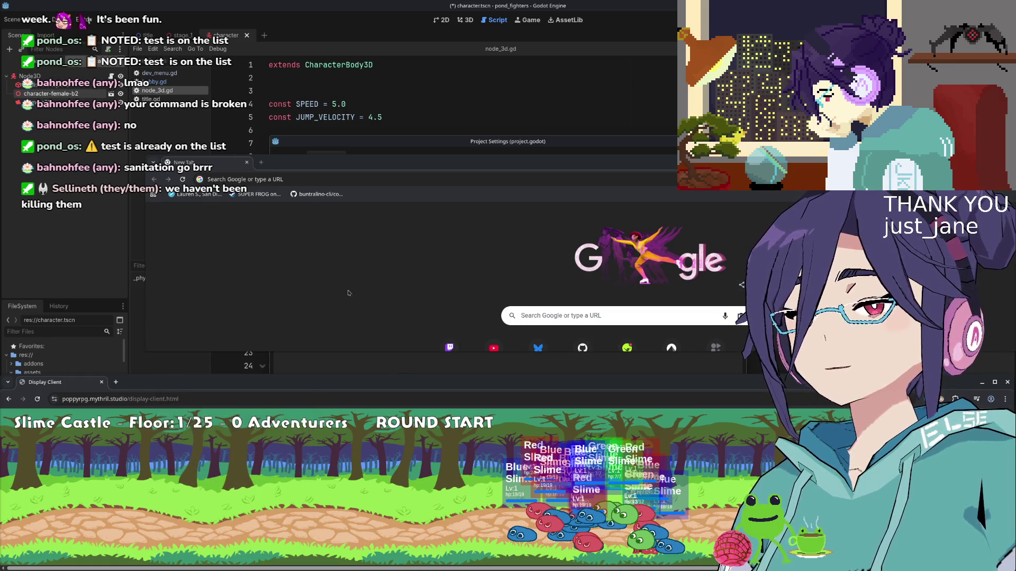
pyautogui.moveTo(289, 169); pyautogui.dragTo(0, 164)
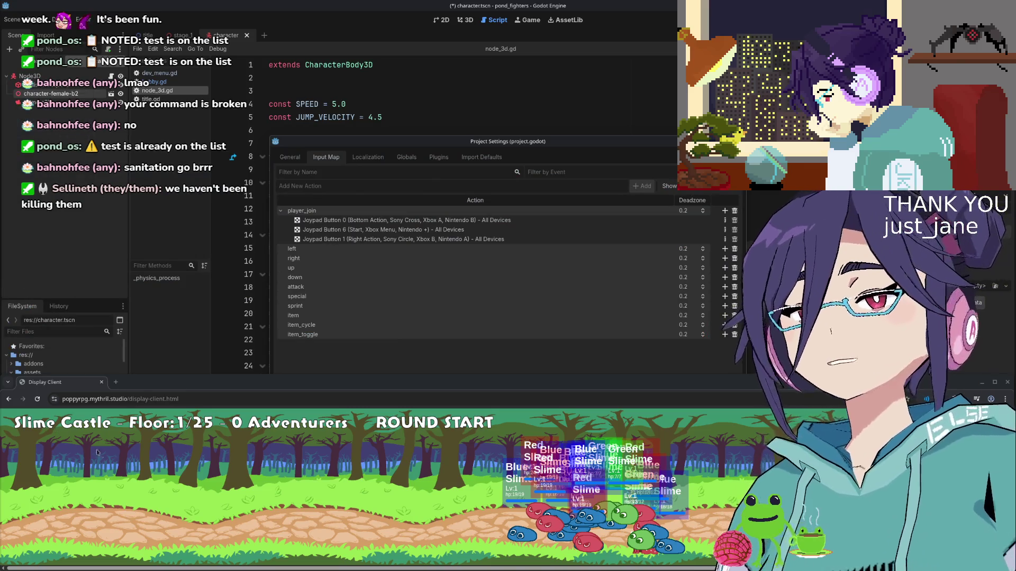
pyautogui.click(134, 398)
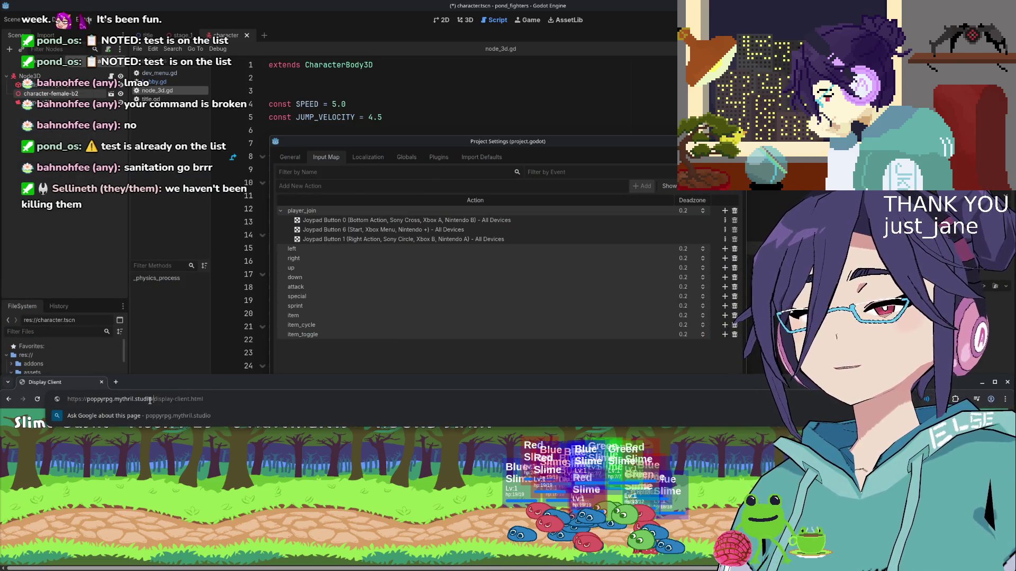
pyautogui.moveTo(115, 400); pyautogui.dragTo(69, 399)
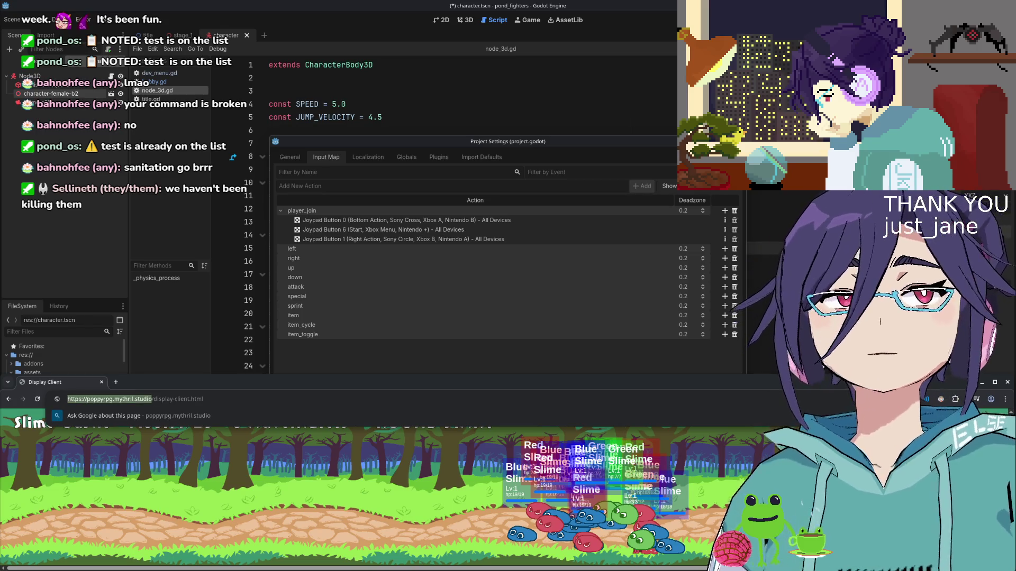
pyautogui.press('Escape')
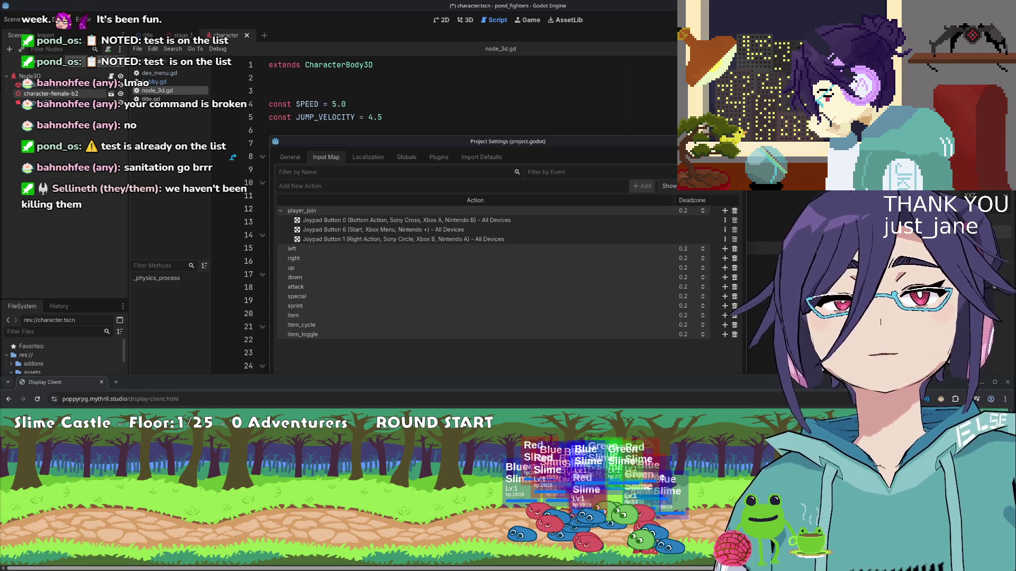
# - Move the game window left, start the game, and enter character name abby with magenta colour
pyautogui.moveTo(260, 166); pyautogui.dragTo(107, 175)
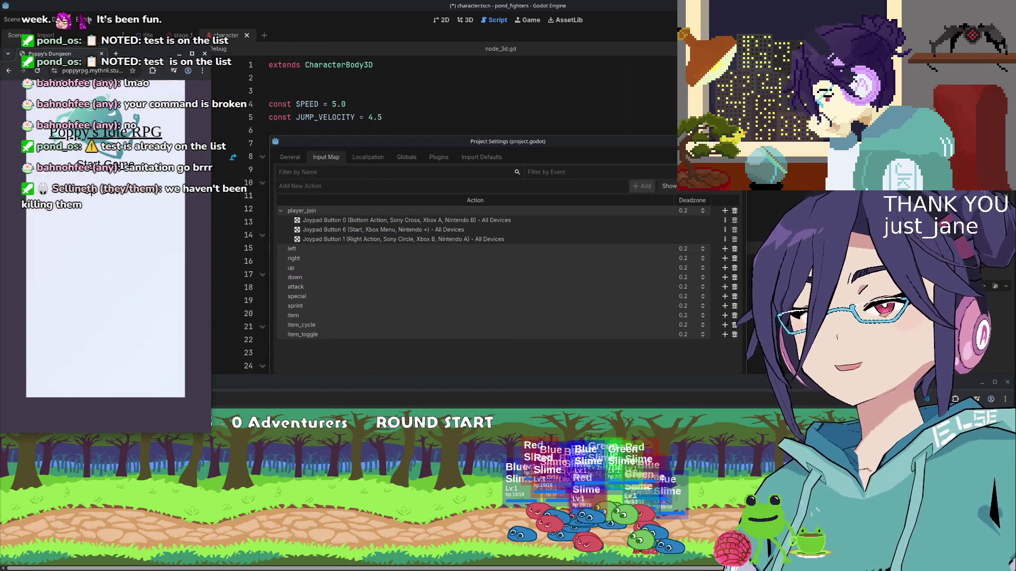
pyautogui.click(105, 165)
pyautogui.click(119, 250)
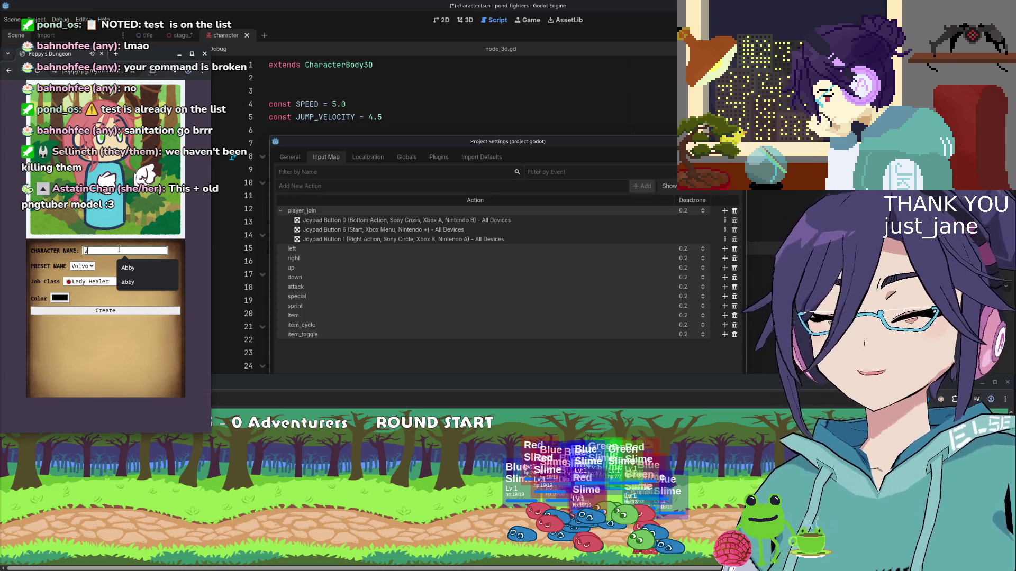
pyautogui.write('abby')
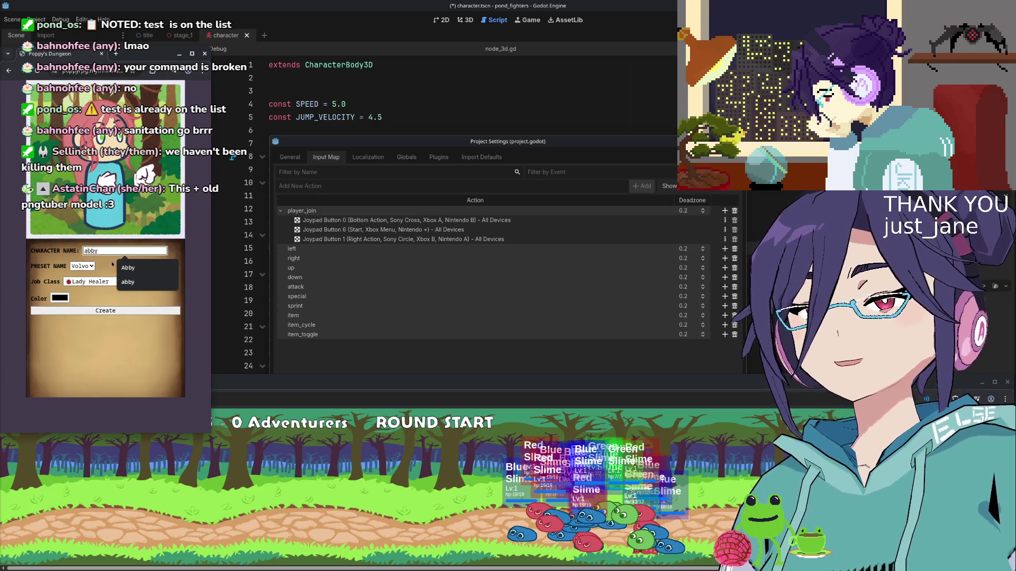
pyautogui.click(109, 291)
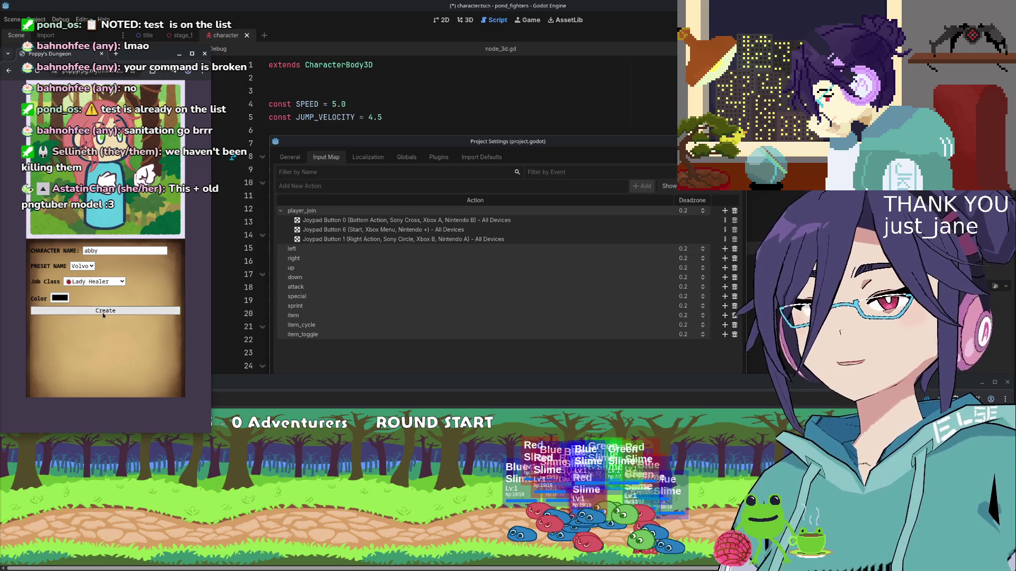
pyautogui.click(60, 298)
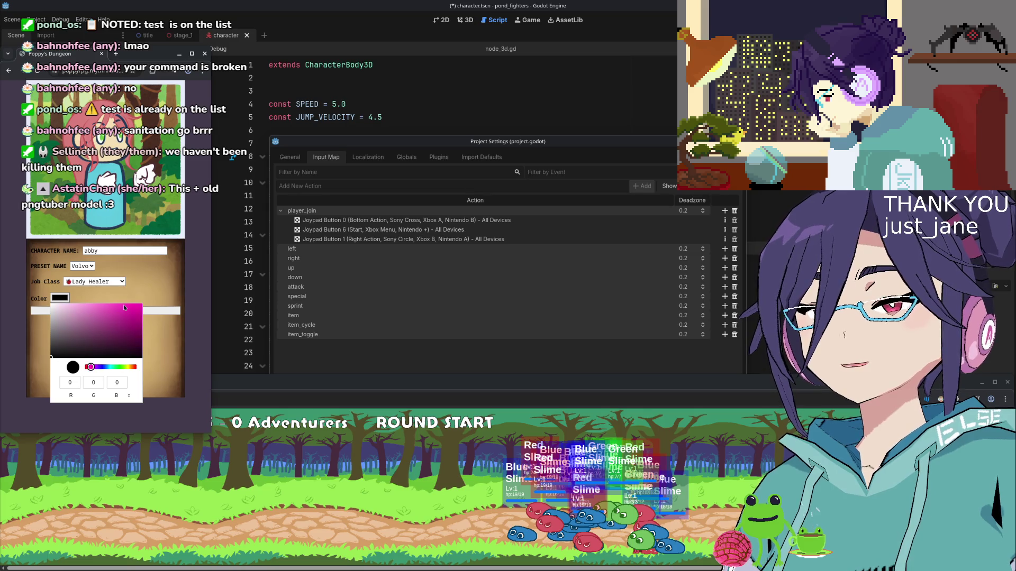
pyautogui.click(124, 308)
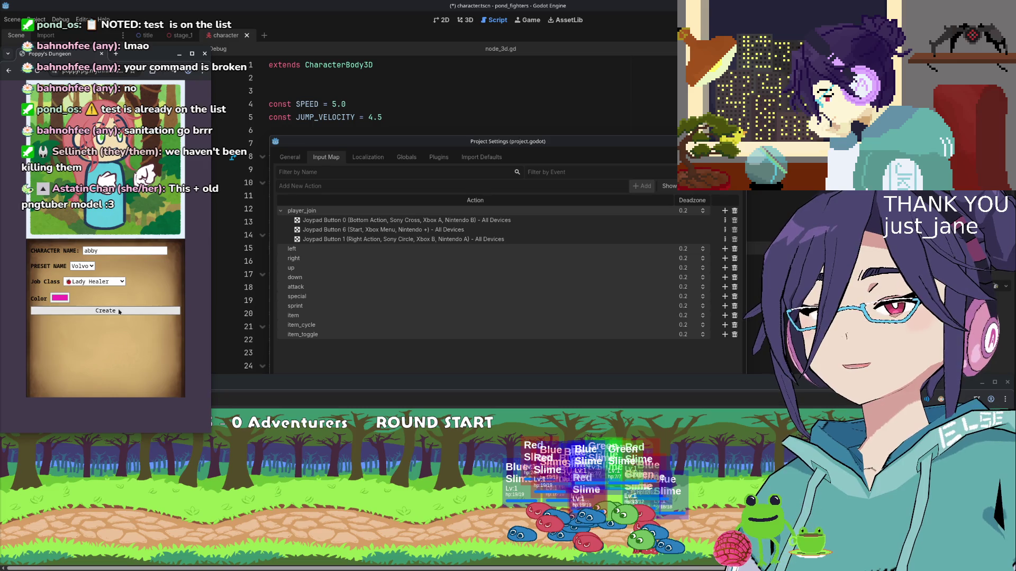
pyautogui.rightClick(102, 313)
# - Open Chrome DevTools and check the Console for loading errors
pyautogui.click(97, 312)
pyautogui.rightClick(97, 313)
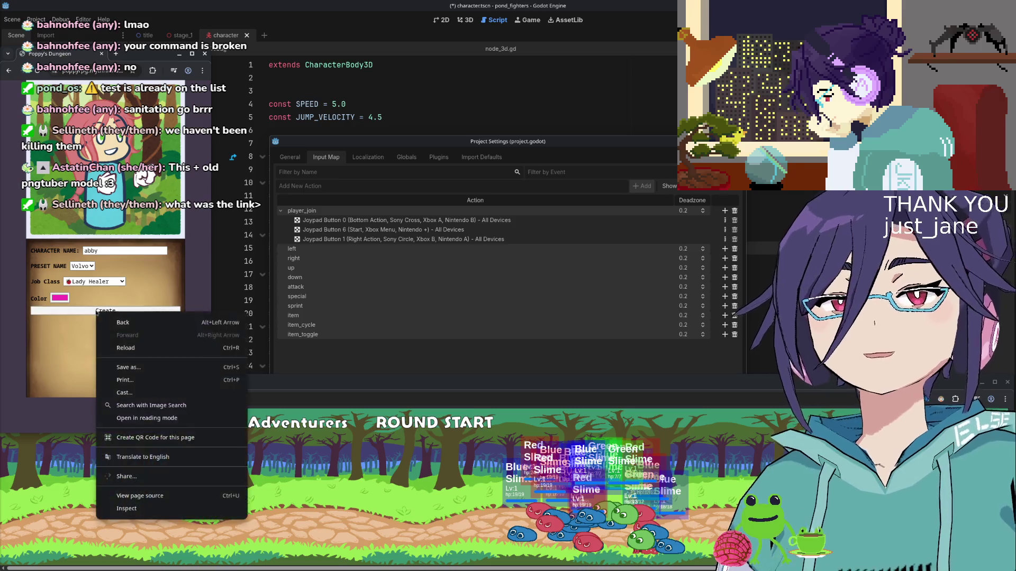
pyautogui.press('Escape')
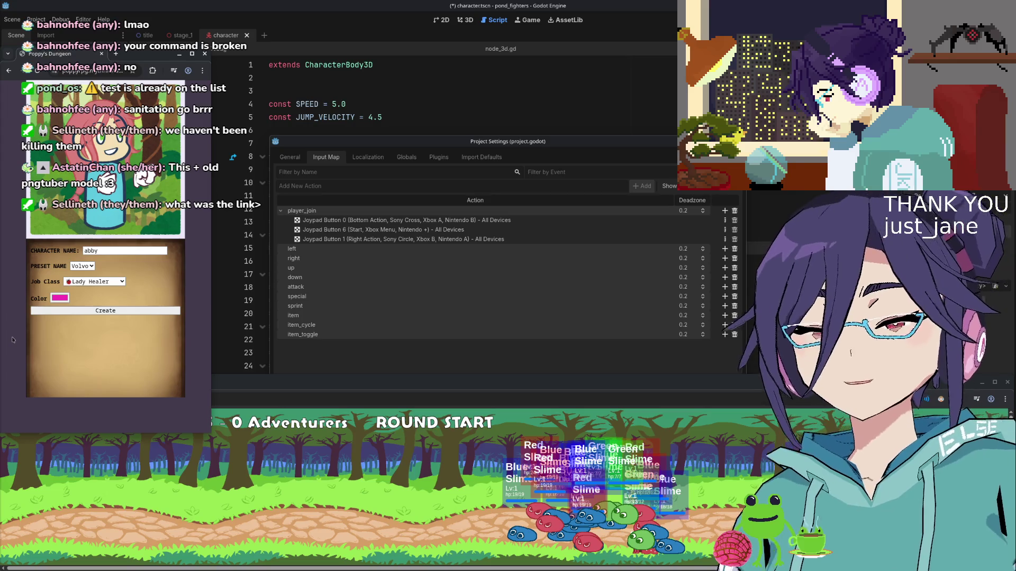
pyautogui.hotkey('ctrl', 'shift', 'i')
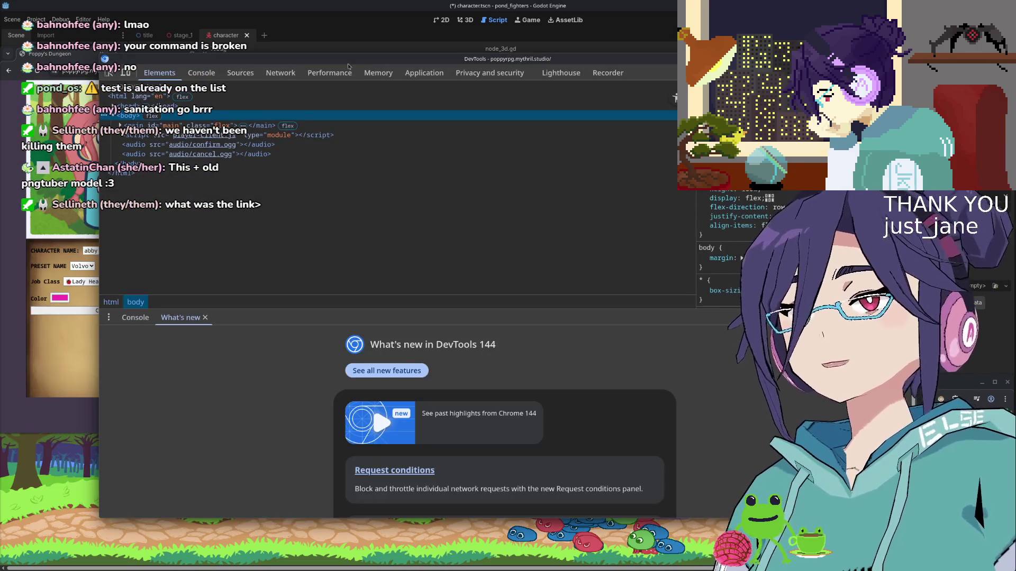
pyautogui.click(201, 73)
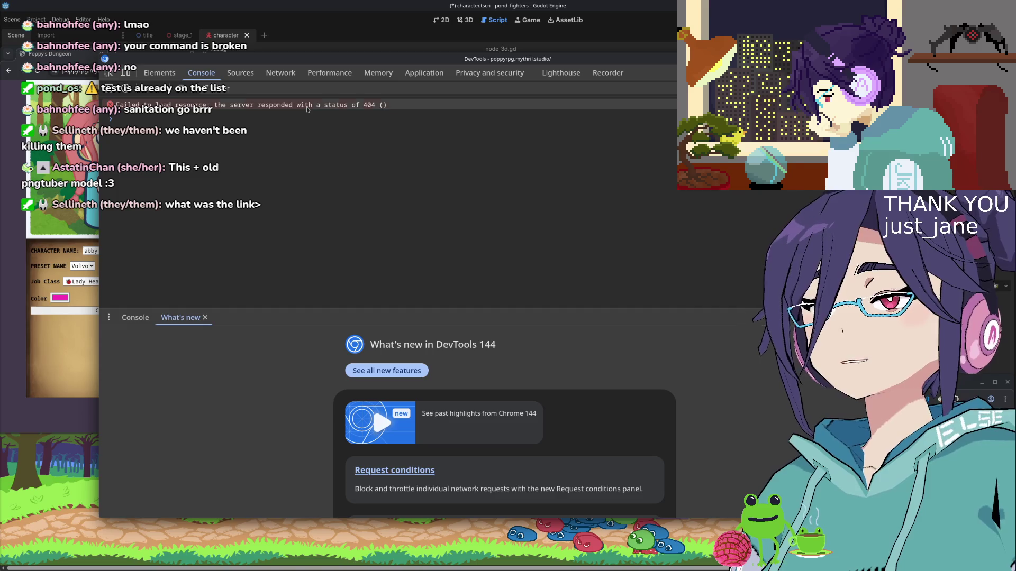
# - Inspect the Create button's markup, selecting the div.player-form and form#character-form elements
pyautogui.click(76, 312)
pyautogui.rightClick(76, 312)
pyautogui.click(90, 565)
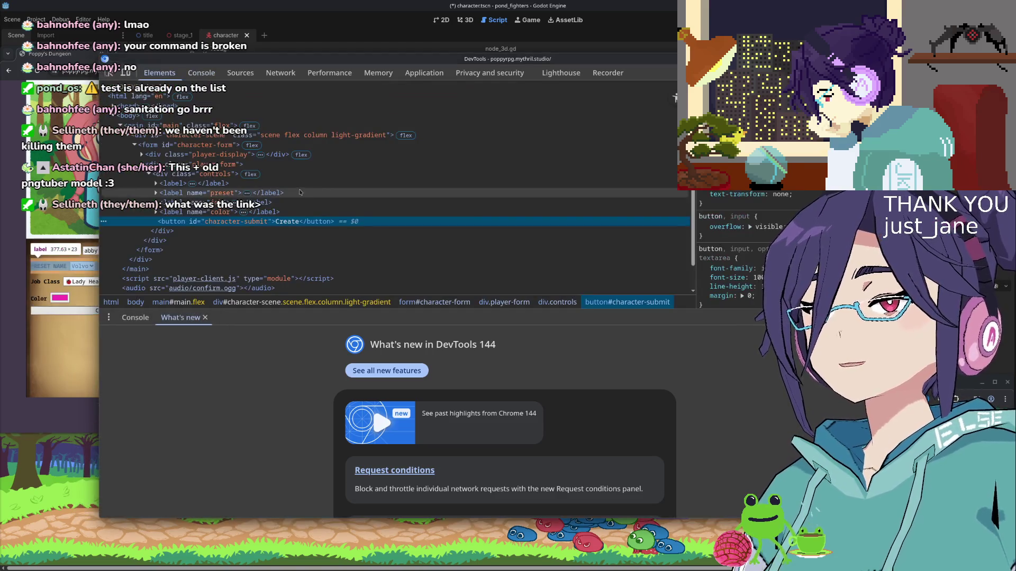
pyautogui.scroll(-1, 236, 202)
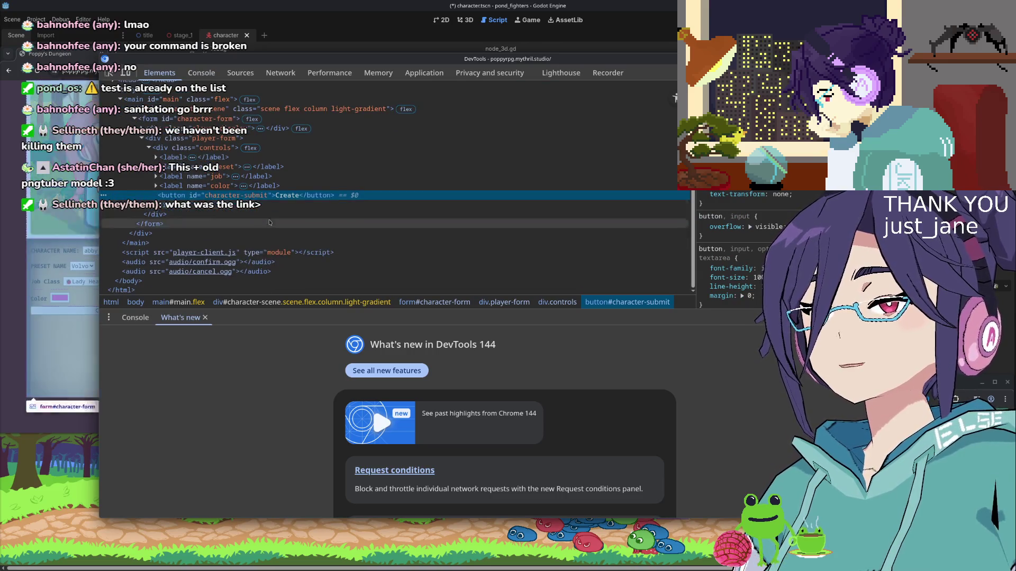
pyautogui.click(206, 138)
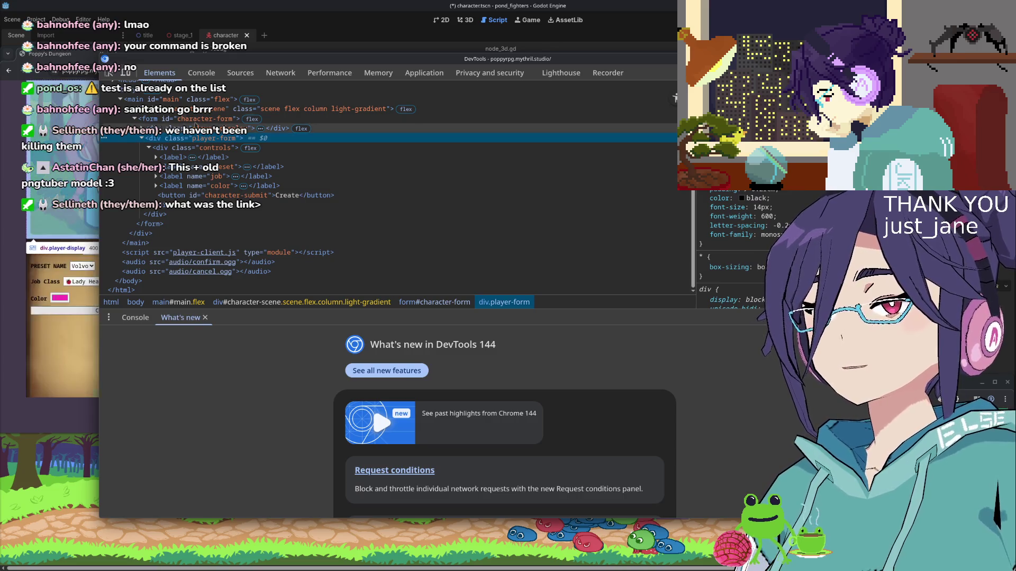
pyautogui.click(205, 120)
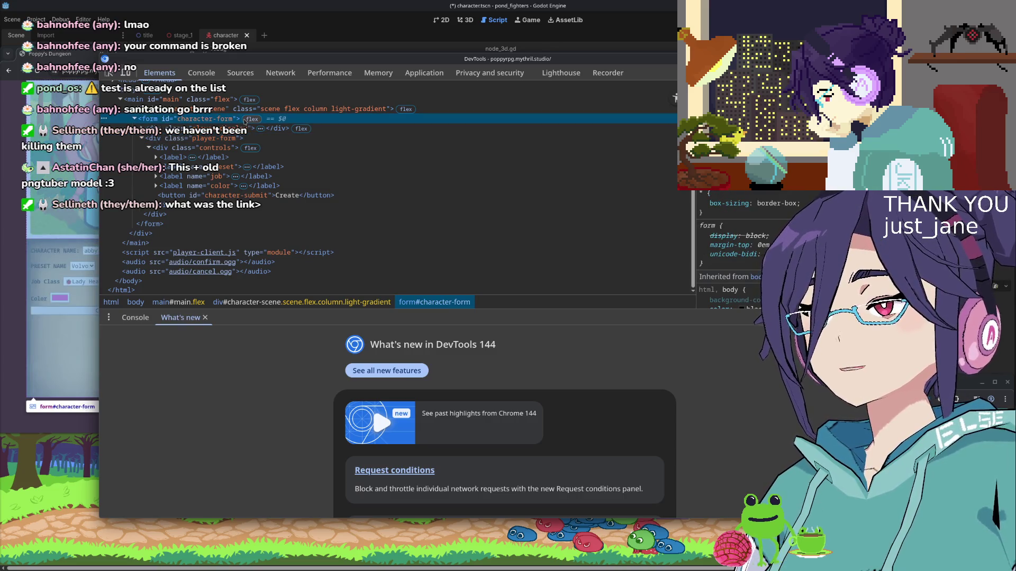
pyautogui.click(15, 348)
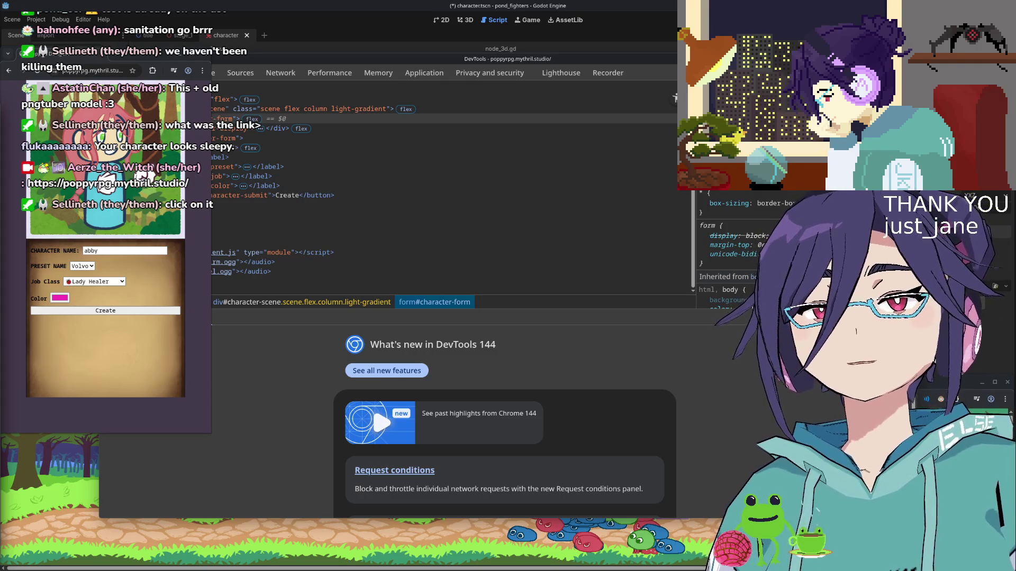
# - Raise the Slime Castle Display Client window above Chrome DevTools
pyautogui.click(84, 503)
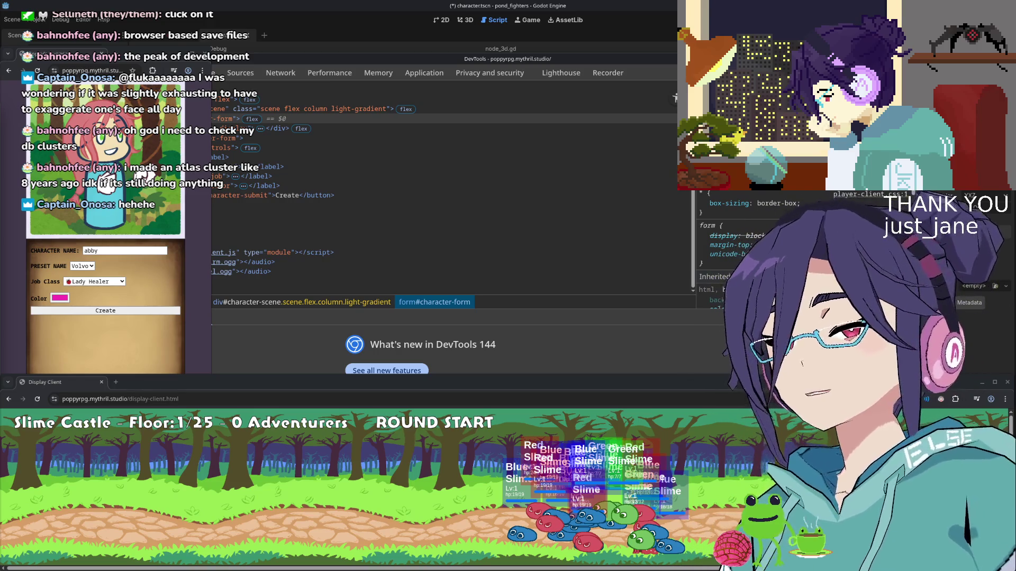
# - Reload the Slime Castle display page four times until it shows Floor 1/25, ROUND START
pyautogui.click(37, 400)
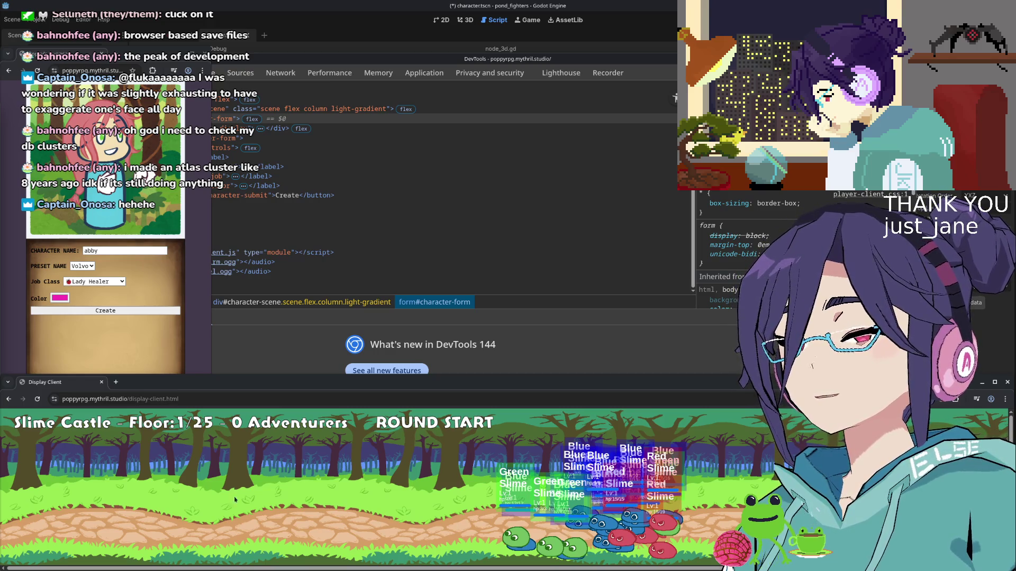
pyautogui.click(38, 400)
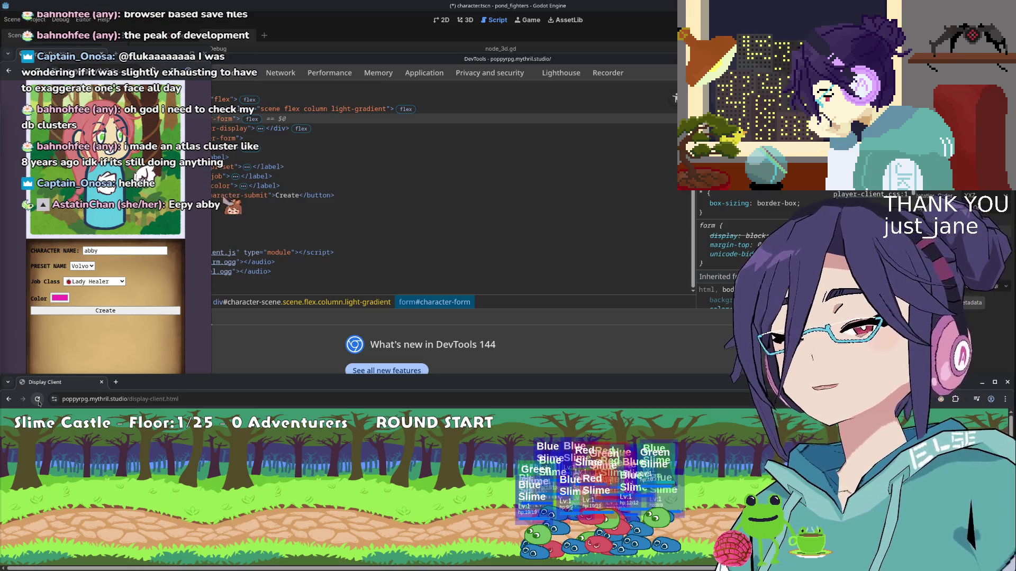
pyautogui.click(38, 399)
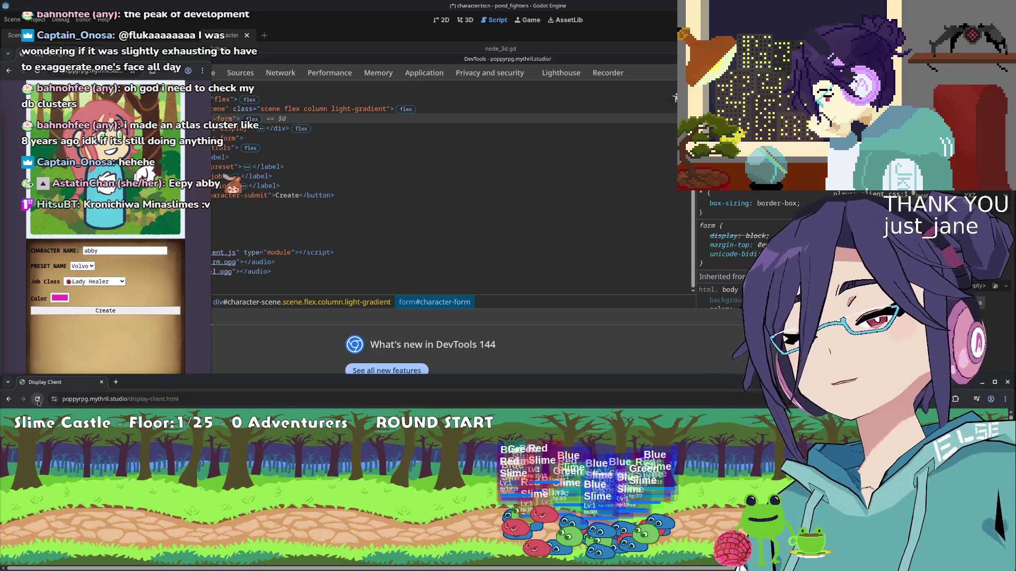
pyautogui.click(37, 400)
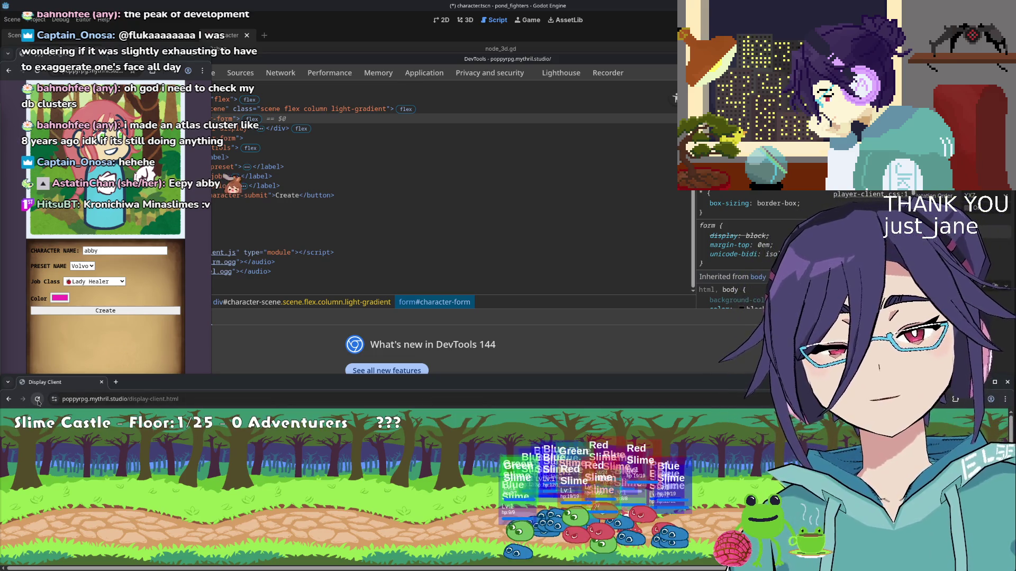